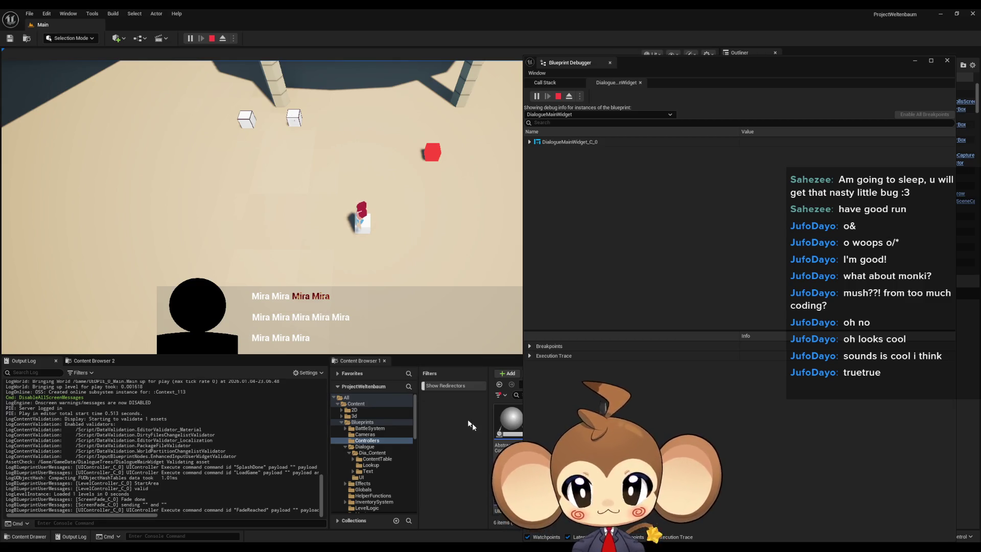
# Bring the DialogueMainWidget graph window forward and select the UIFeedback signal and timer-clearing nodes.
pyautogui.moveTo(475, 549)
pyautogui.click(325, 529)
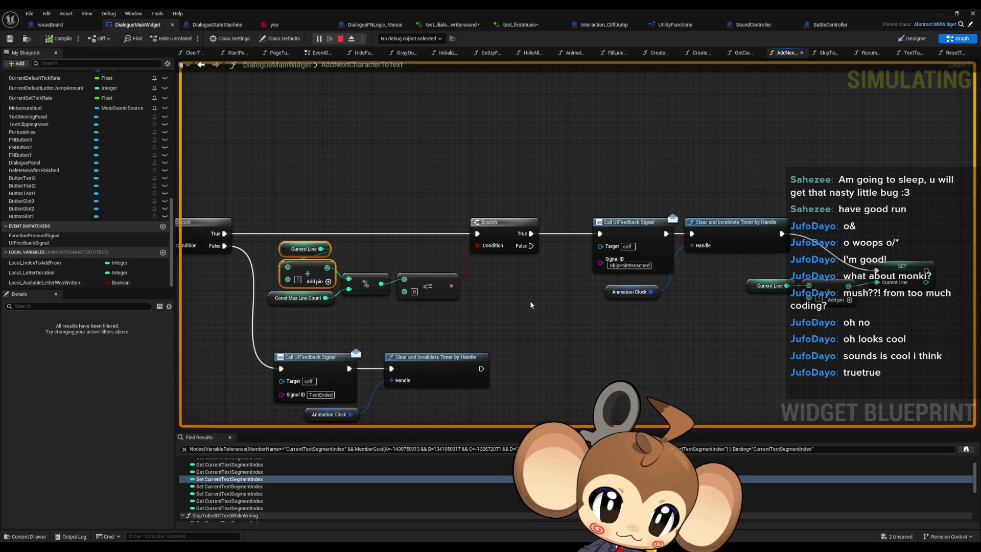
pyautogui.moveTo(791, 162); pyautogui.dragTo(592, 274)
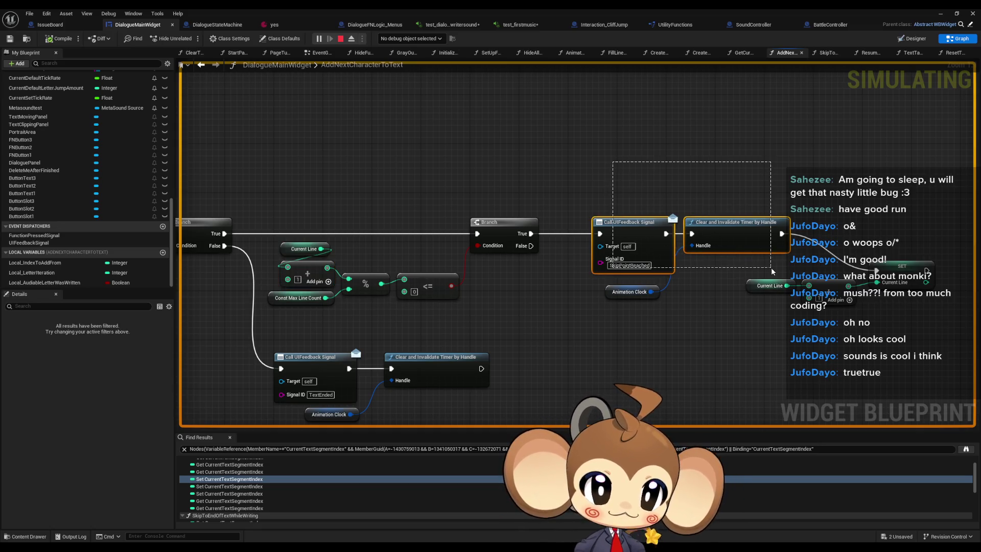
pyautogui.scroll(-2, 561, 307)
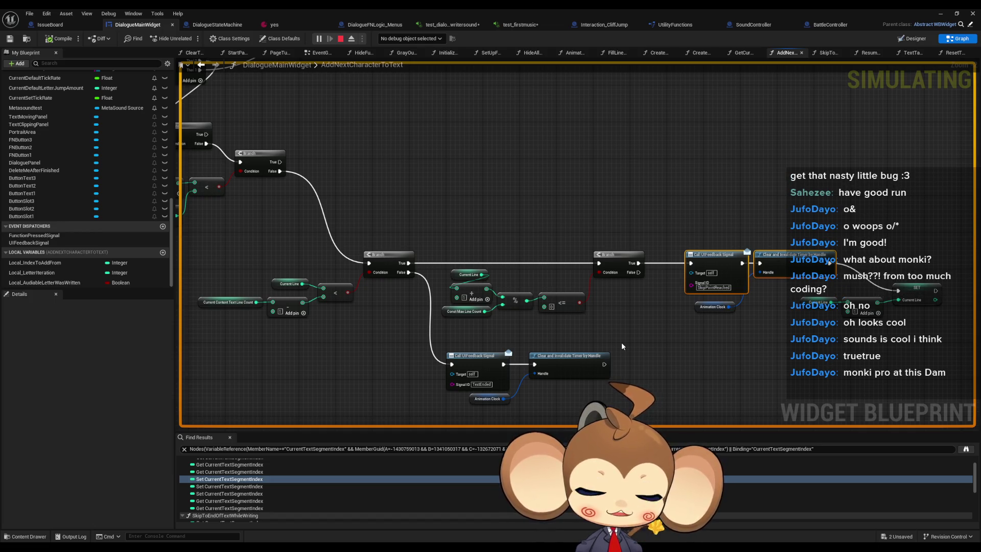
# Select the Current Line nodes near the Branches and nudge the small node slightly upward.
pyautogui.moveTo(622, 346); pyautogui.dragTo(679, 349)
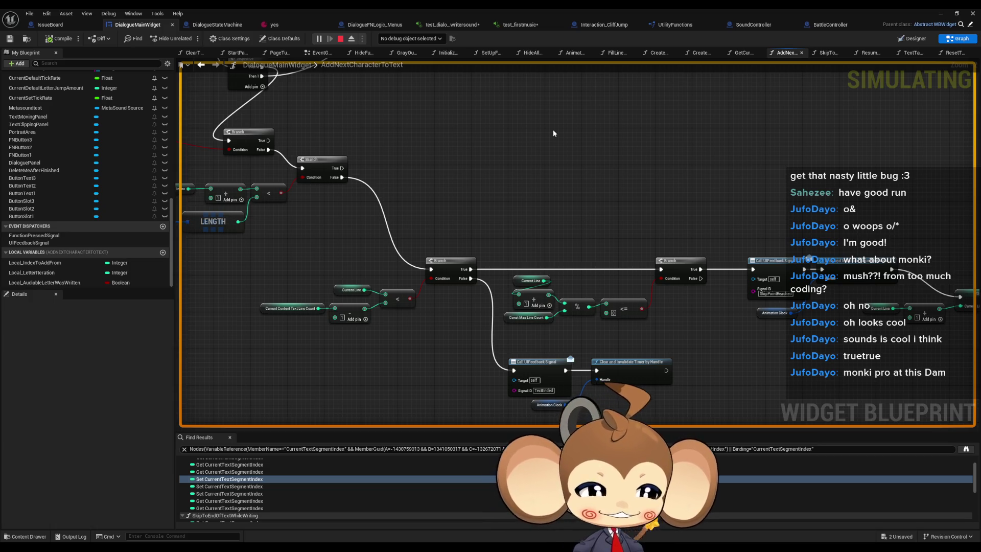
pyautogui.scroll(-3, 595, 211)
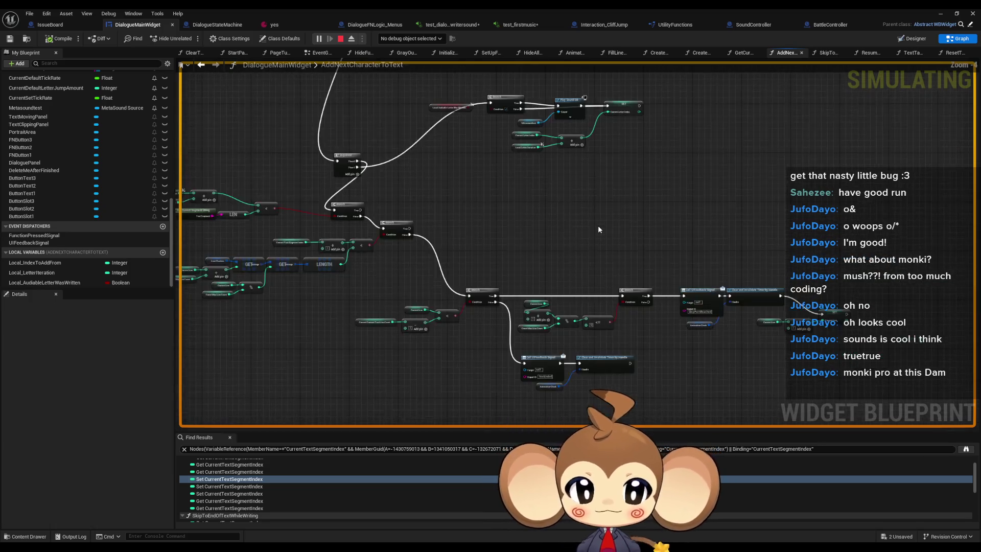
pyautogui.scroll(2, 844, 293)
pyautogui.click(810, 259)
pyautogui.scroll(1, 810, 259)
pyautogui.moveTo(731, 240); pyautogui.dragTo(858, 290)
pyautogui.moveTo(833, 246); pyautogui.dragTo(828, 221)
pyautogui.scroll(-4, 773, 192)
pyautogui.scroll(2, 537, 340)
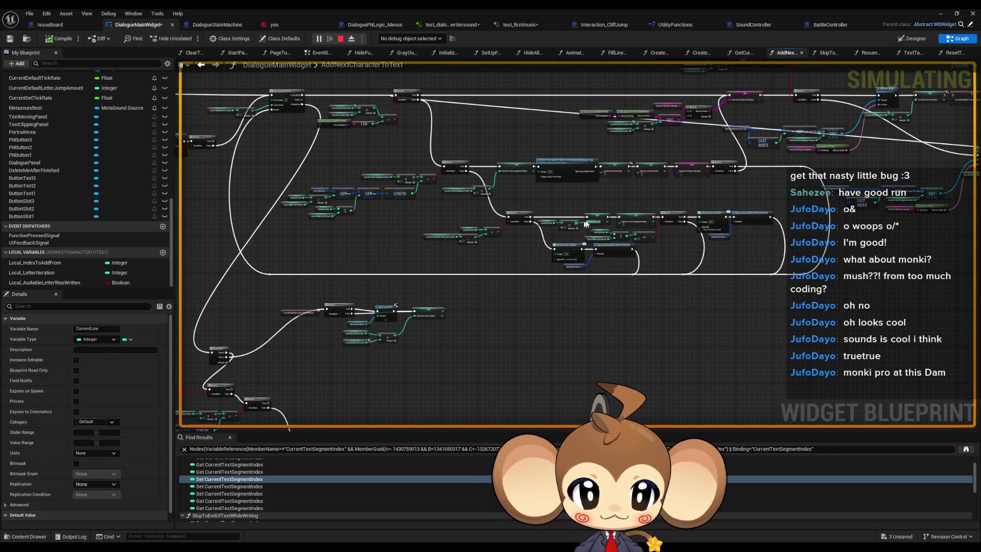
pyautogui.scroll(4, 408, 301)
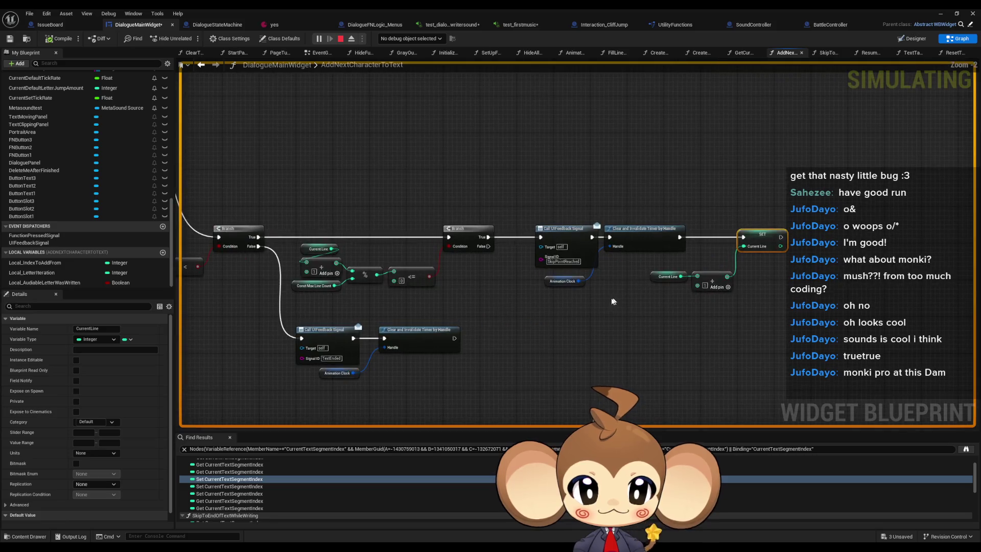
# Select the Current Line comparison, LENGTH comparison, Sequence and both Branch nodes.
pyautogui.moveTo(408, 301); pyautogui.dragTo(479, 301)
pyautogui.moveTo(271, 239); pyautogui.dragTo(364, 303)
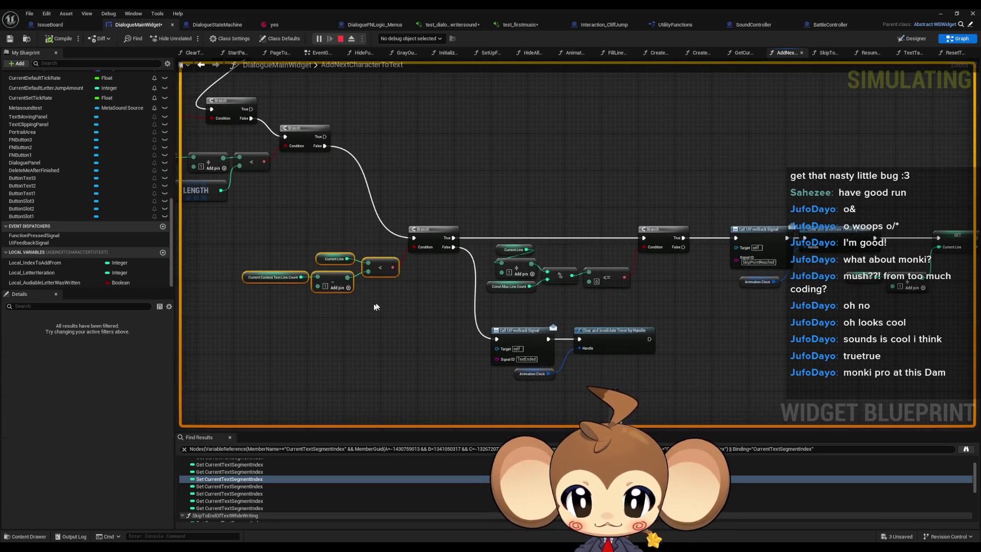
pyautogui.scroll(2, 361, 305)
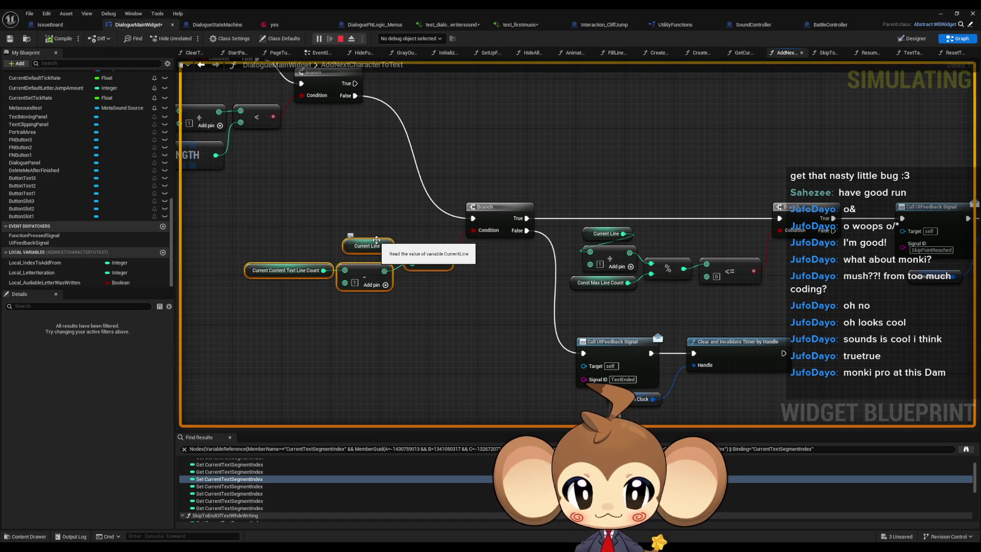
pyautogui.scroll(-2, 397, 235)
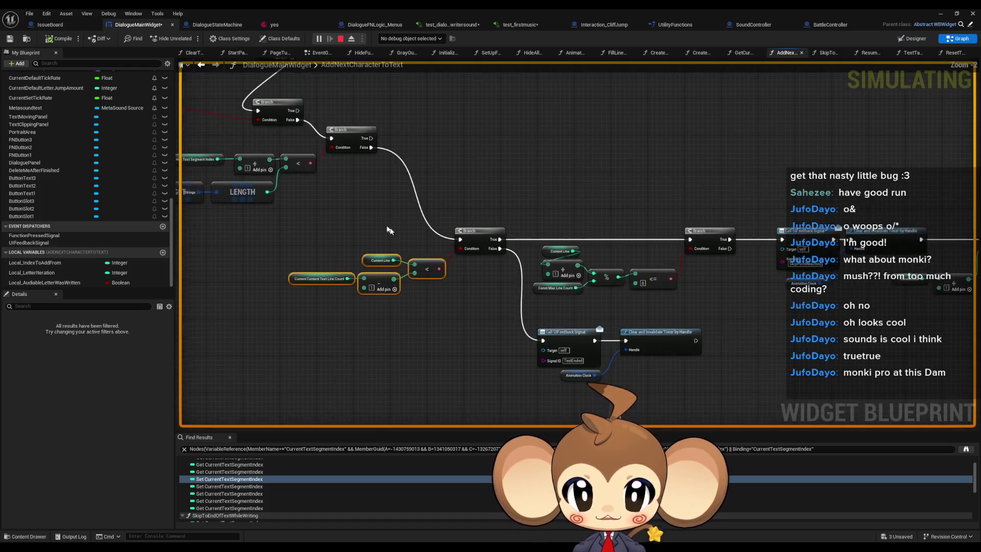
pyautogui.moveTo(400, 262); pyautogui.dragTo(558, 329)
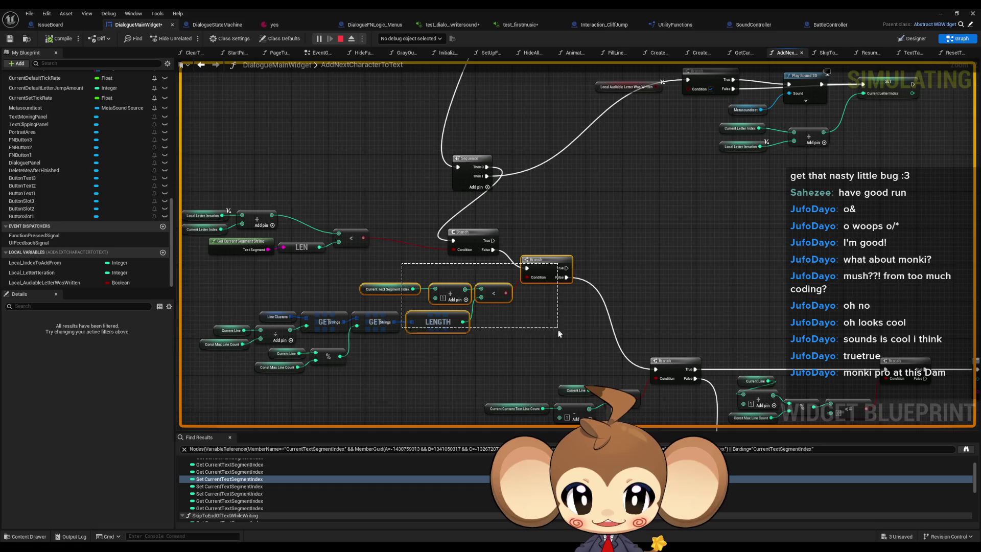
pyautogui.moveTo(396, 183)
pyautogui.mouseDown()
pyautogui.moveTo(504, 274)
pyautogui.moveTo(552, 279)
pyautogui.mouseUp()
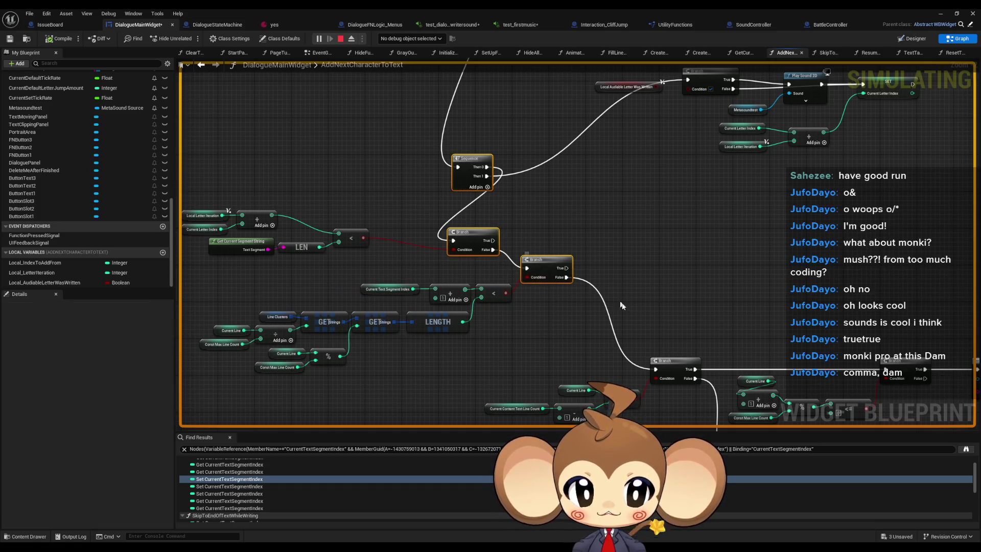
pyautogui.moveTo(621, 316); pyautogui.dragTo(526, 217)
pyautogui.scroll(-4, 581, 179)
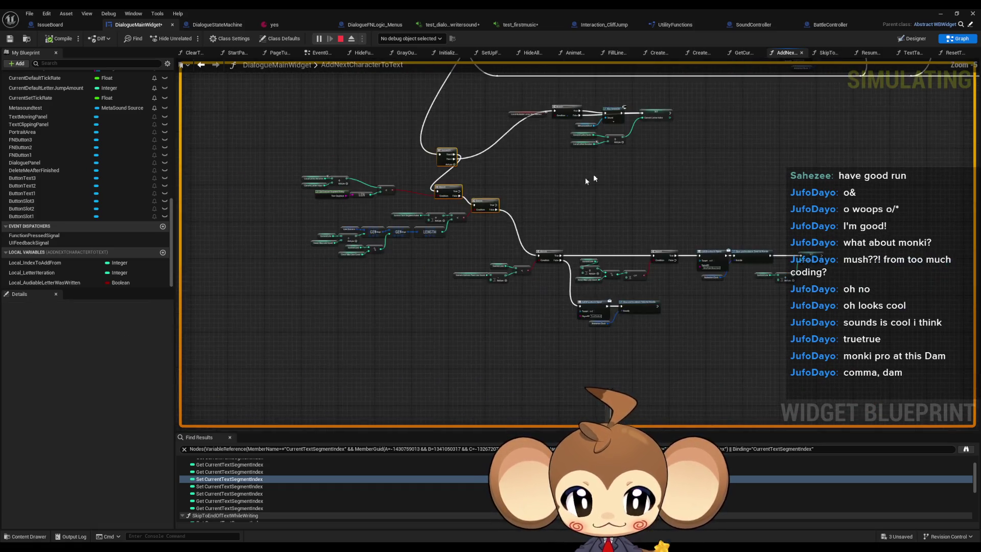
pyautogui.scroll(3, 539, 296)
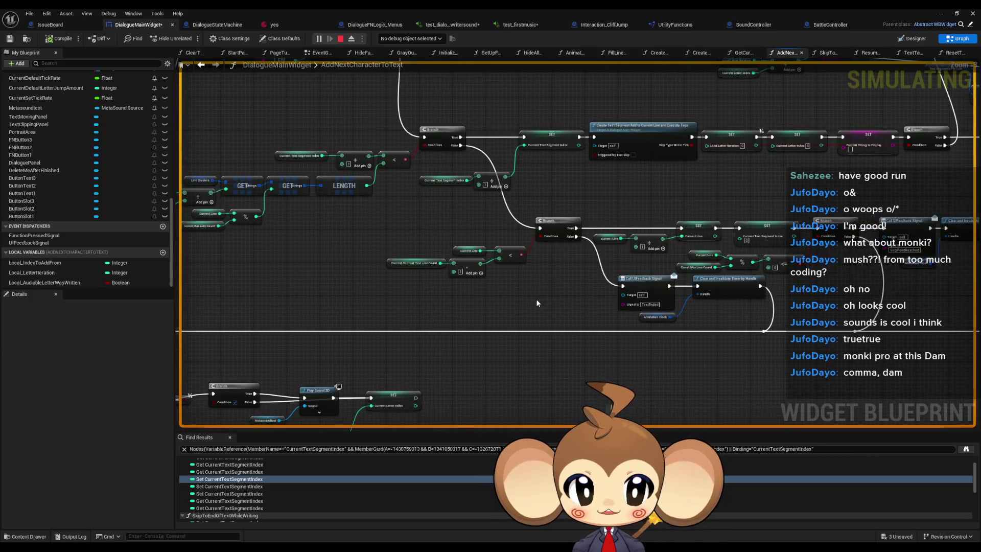
# Move the SET Current Line group between the Branches and wire the first Branch's True output into it.
pyautogui.hotkey('ctrl', 'z')
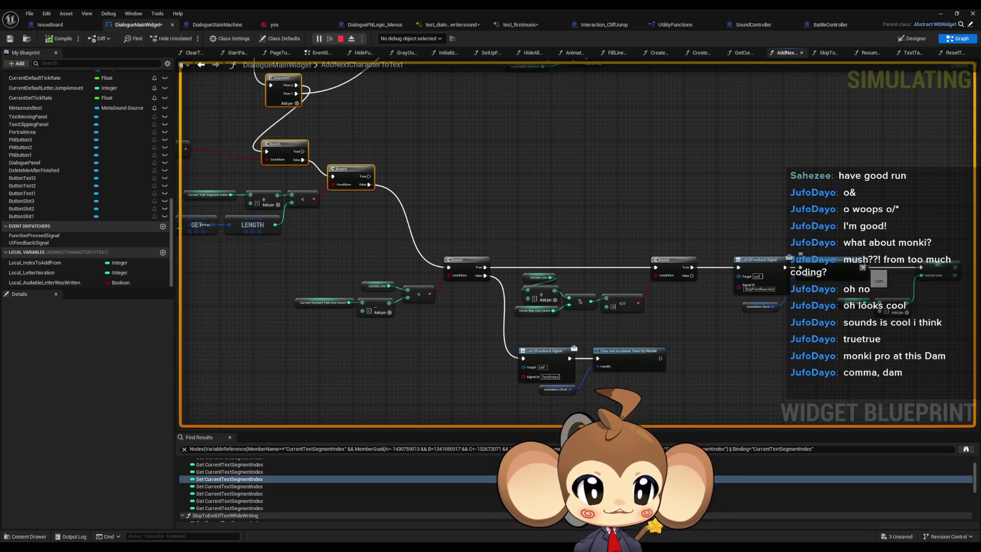
pyautogui.hotkey('ctrl', 'z')
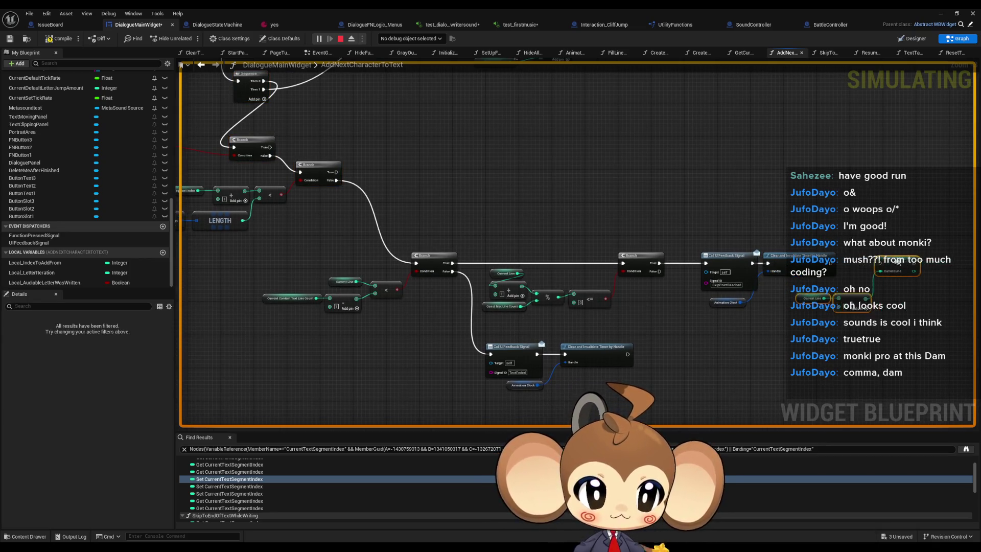
pyautogui.moveTo(909, 260); pyautogui.dragTo(555, 193)
pyautogui.moveTo(452, 263)
pyautogui.mouseDown()
pyautogui.moveTo(537, 196)
pyautogui.moveTo(575, 200)
pyautogui.moveTo(623, 263)
pyautogui.mouseUp()
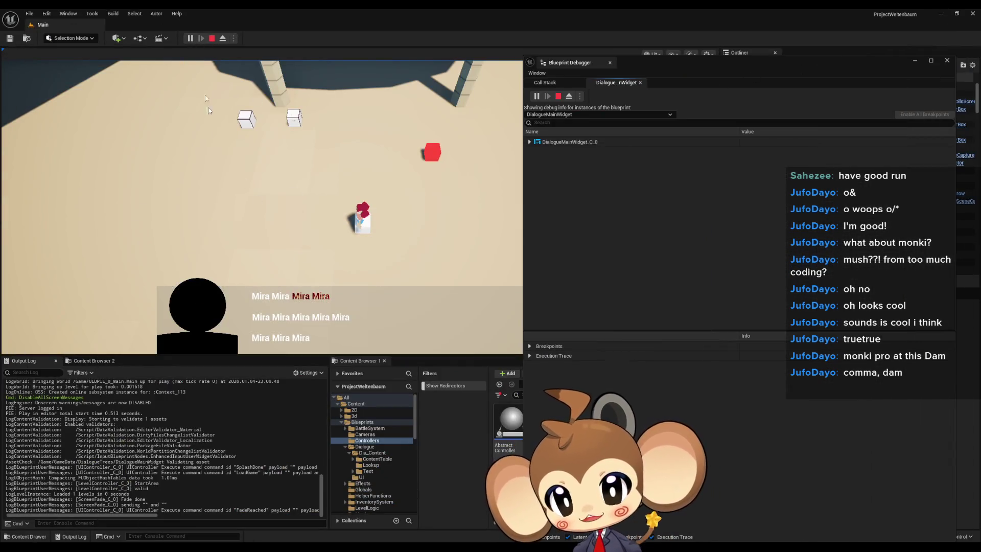
# Restart the play test, load the saved game, walk onto the white cube and advance past the Mira lines.
pyautogui.click(212, 38)
pyautogui.click(190, 38)
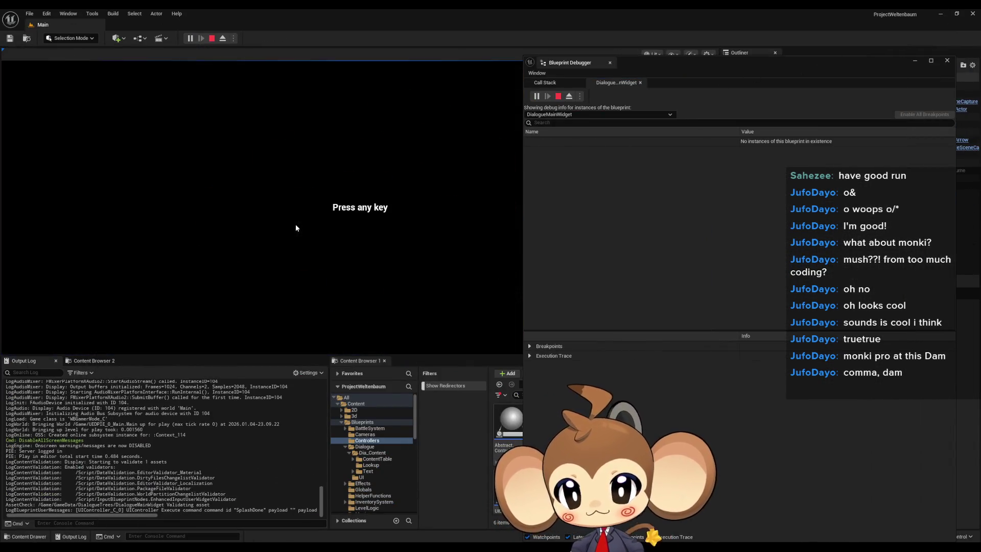
pyautogui.click(296, 224)
pyautogui.click(90, 305)
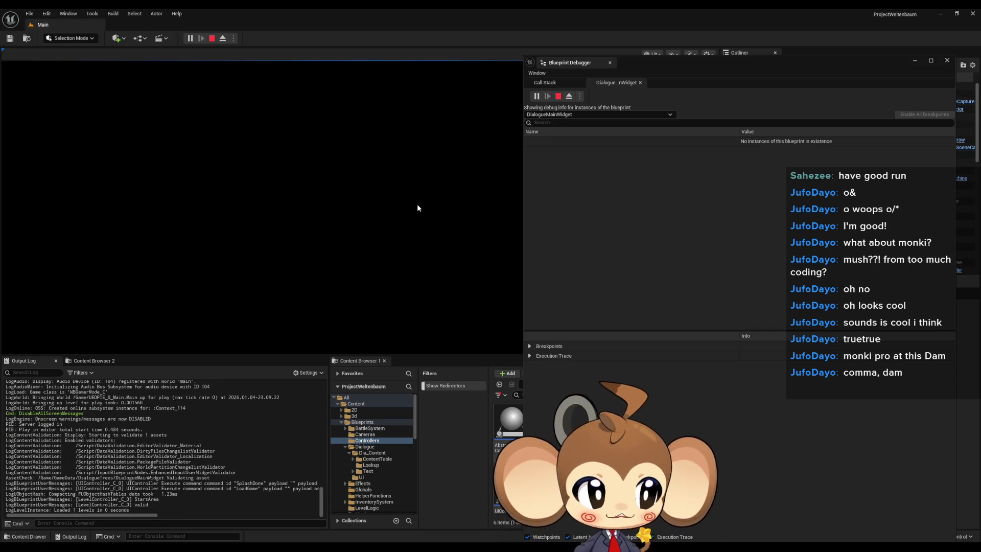
pyautogui.press('a')
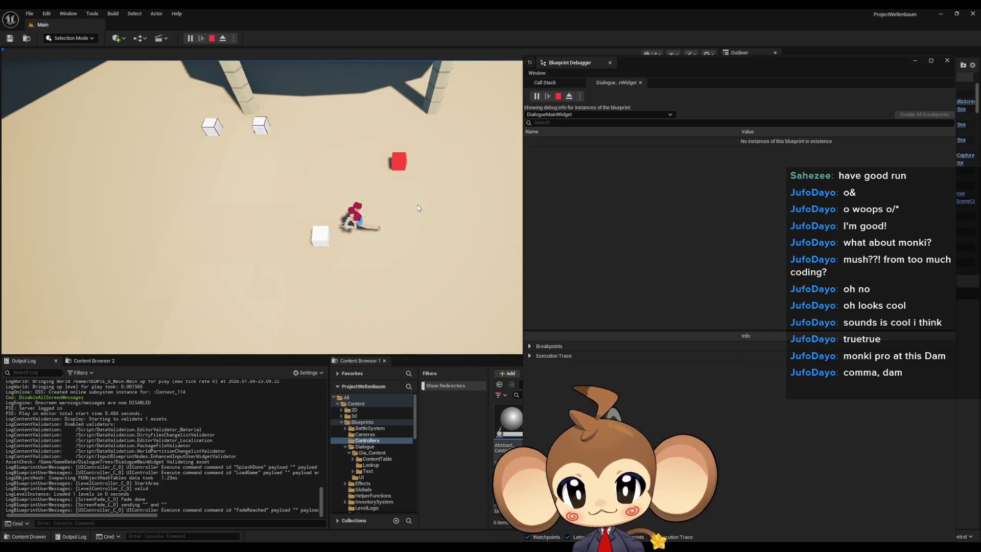
pyautogui.press('a')
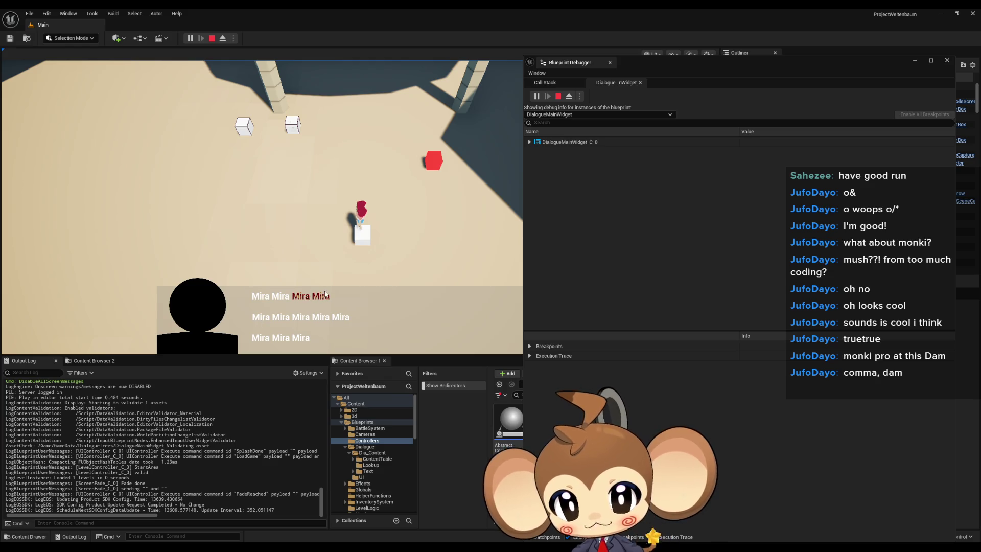
pyautogui.click(275, 325)
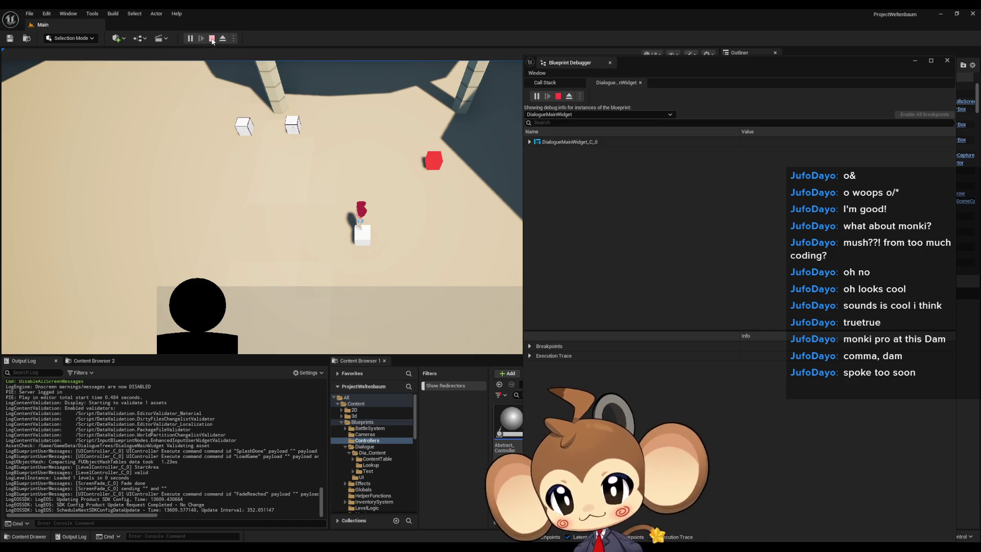
# Replay, load the saved game, trigger the dialogue at the white cube for three Mira lines, then exit.
pyautogui.click(213, 41)
pyautogui.hotkey('alt', 'p')
pyautogui.click(318, 282)
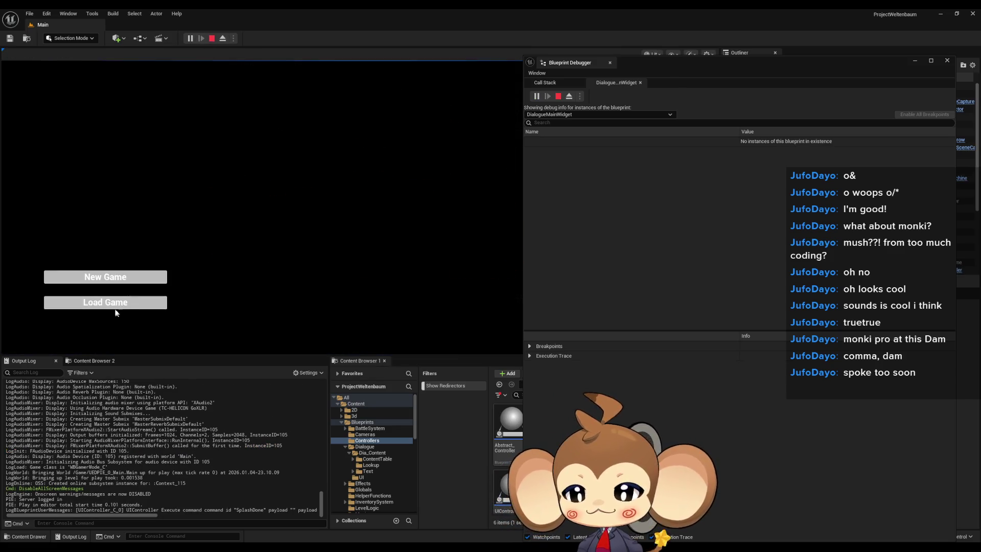
pyautogui.click(117, 307)
pyautogui.press('a')
pyautogui.press('e')
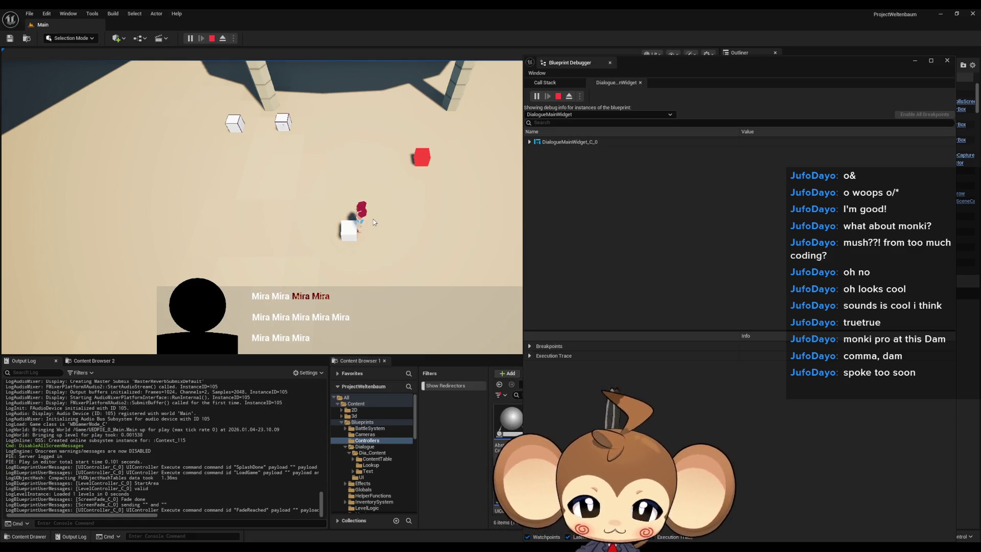
pyautogui.press('Escape')
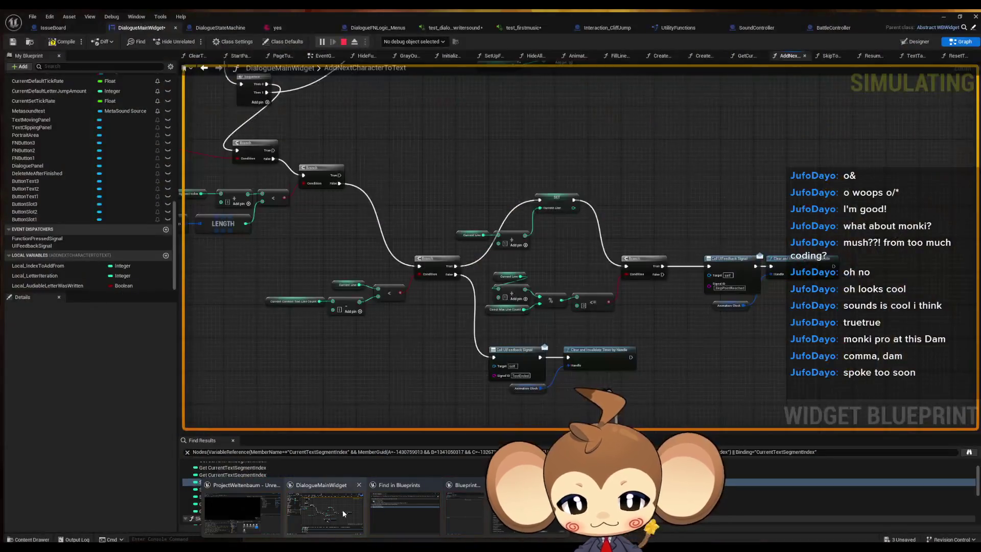
# Return to the DialogueMainWidget AddNextCharacterToText graph and look over its lower nodes.
pyautogui.click(343, 510)
pyautogui.moveTo(414, 221); pyautogui.dragTo(436, 305)
pyautogui.scroll(1, 436, 305)
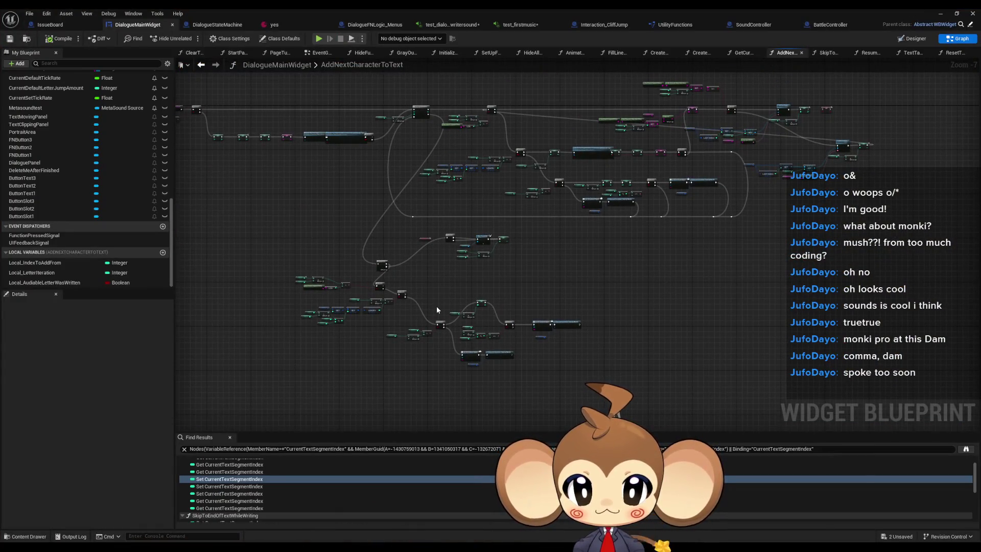
pyautogui.scroll(2, 400, 301)
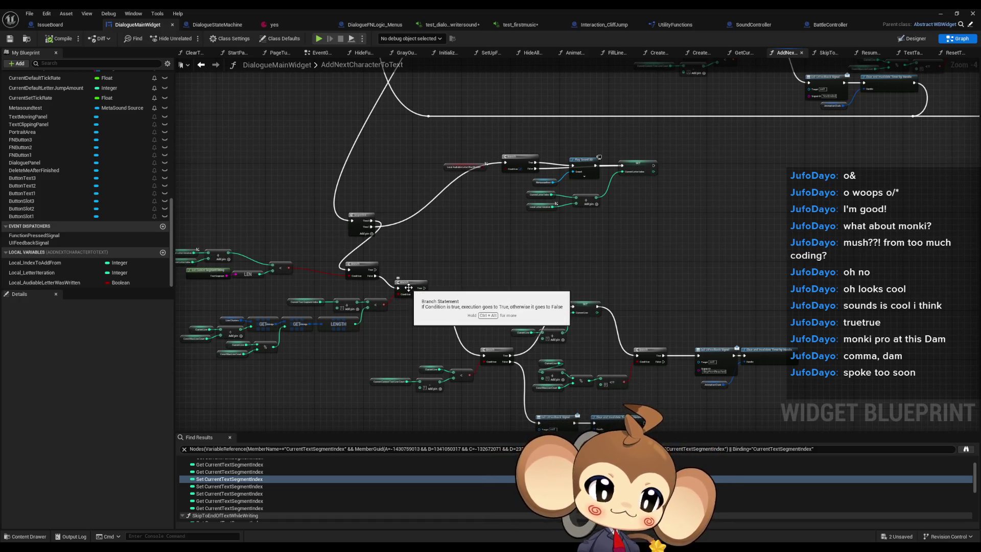
pyautogui.scroll(-2, 439, 250)
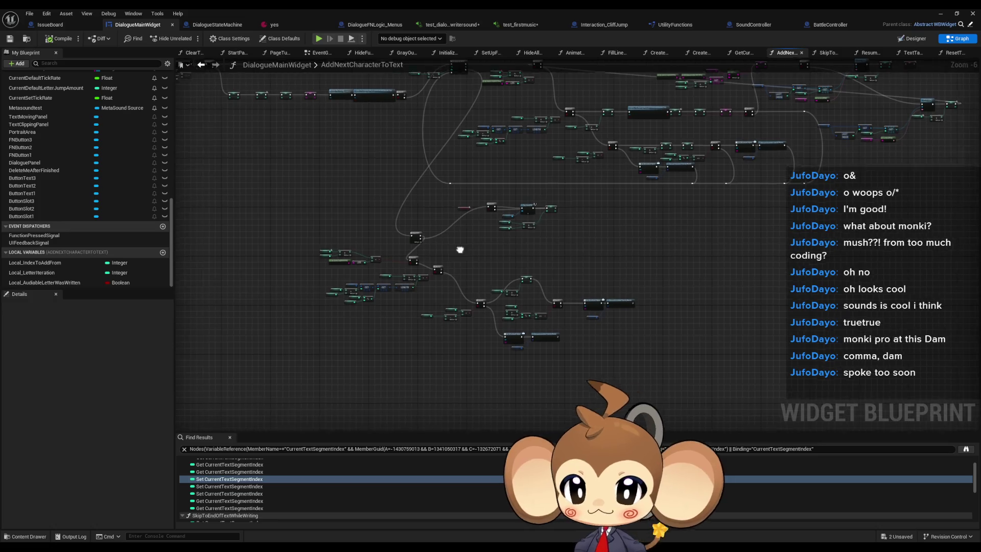
pyautogui.scroll(3, 460, 250)
pyautogui.scroll(1, 500, 228)
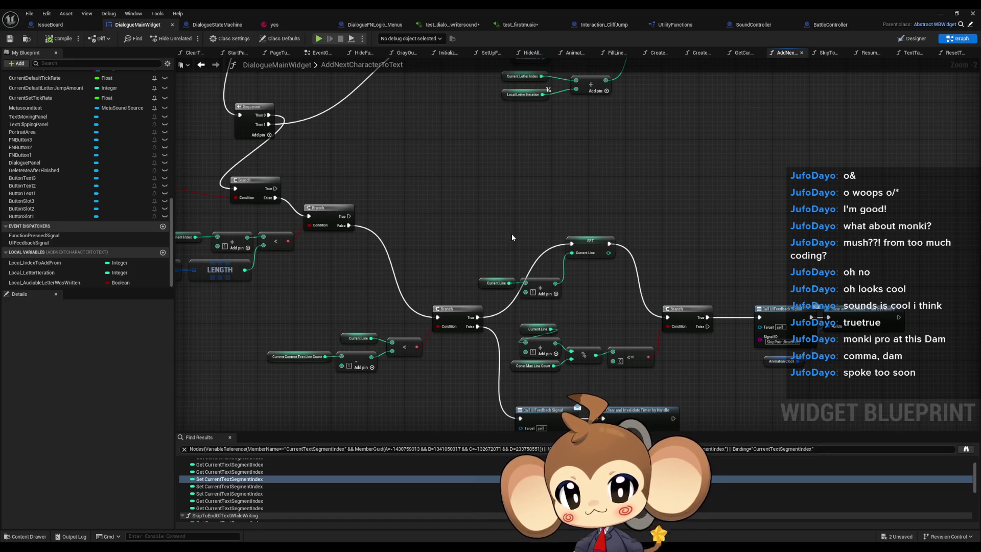
pyautogui.scroll(-3, 511, 235)
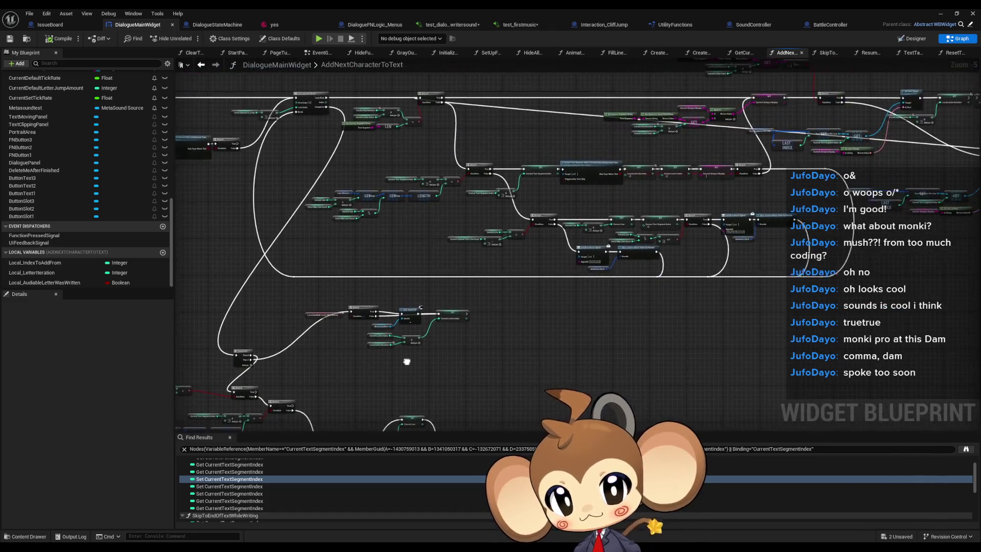
pyautogui.scroll(6, 633, 240)
# Wire the SET Current Text Segment Index exec output into the other SET node, then minimize the editor.
pyautogui.click(657, 196)
pyautogui.scroll(-6, 664, 189)
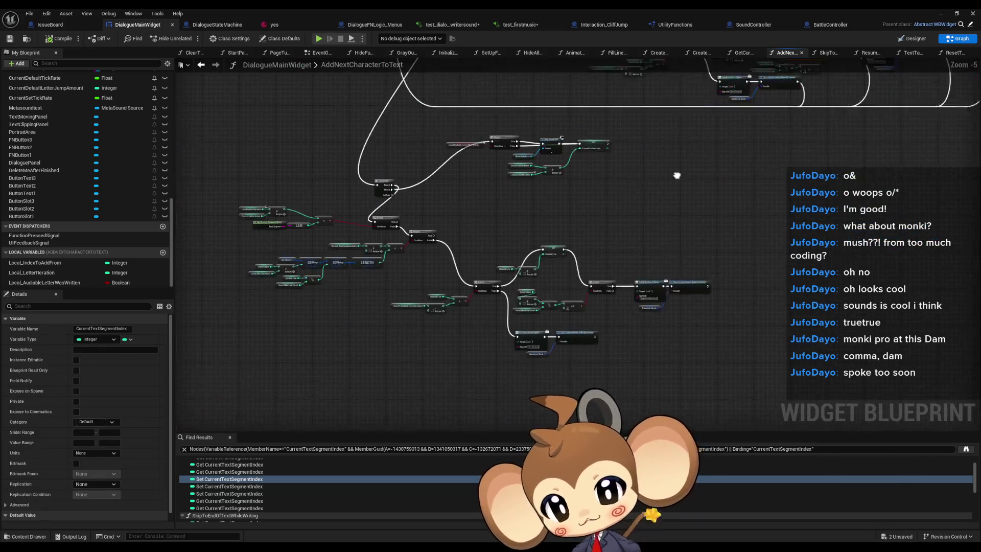
pyautogui.scroll(4, 609, 234)
pyautogui.click(561, 253)
pyautogui.moveTo(639, 261)
pyautogui.mouseDown()
pyautogui.moveTo(639, 306)
pyautogui.moveTo(629, 306)
pyautogui.moveTo(523, 246)
pyautogui.mouseUp()
pyautogui.scroll(-5, 664, 200)
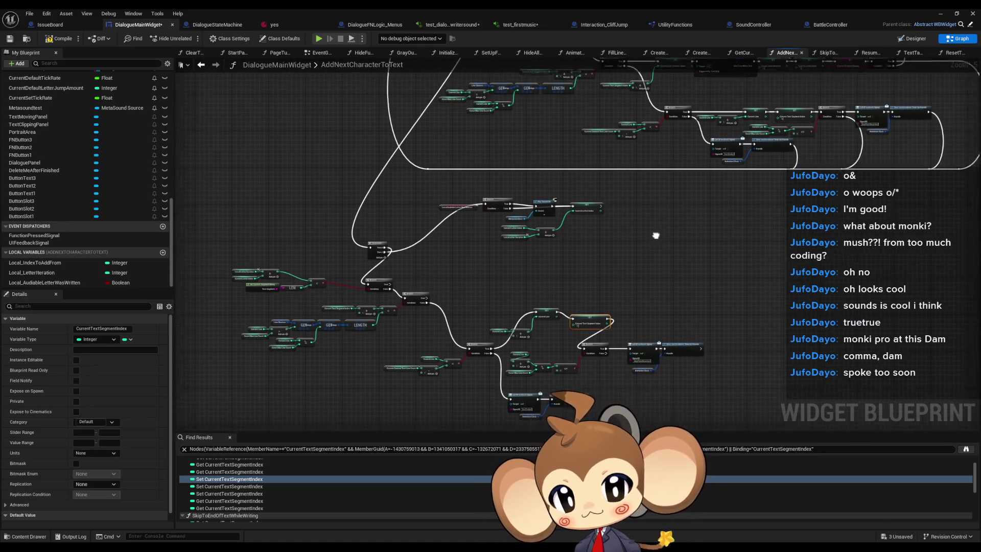
pyautogui.moveTo(656, 235); pyautogui.dragTo(664, 212)
pyautogui.click(942, 12)
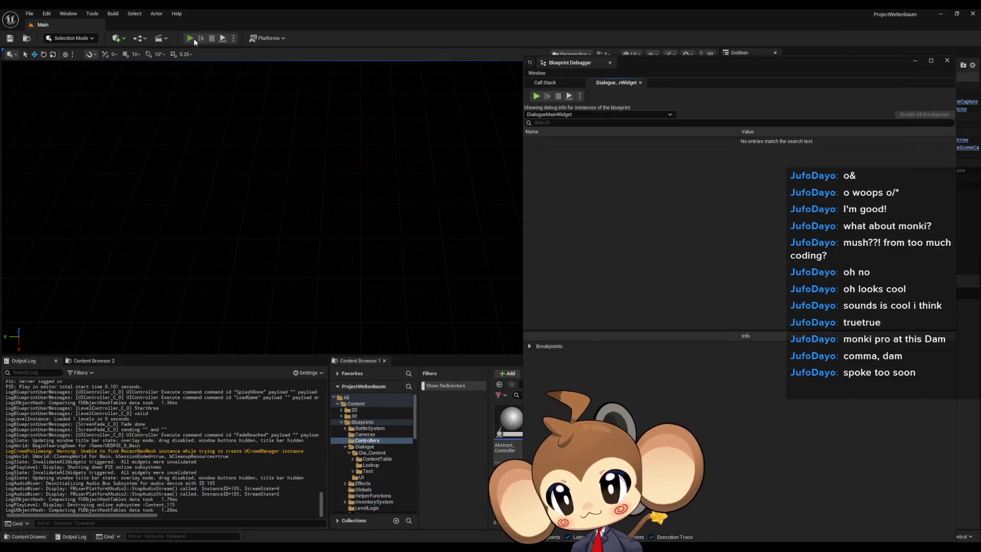
# Play in editor to watch the dialogue type Hello and the line Mira1 through Mira8.
pyautogui.click(193, 38)
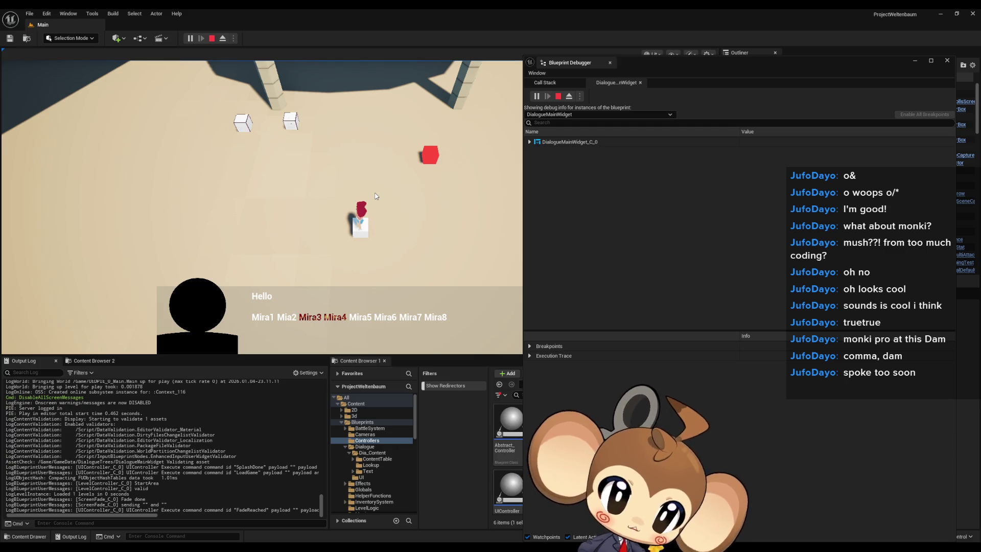
# Stop the play session and bring the DialogueMainWidget graph back to the segment index logic.
pyautogui.click(212, 39)
pyautogui.moveTo(328, 548)
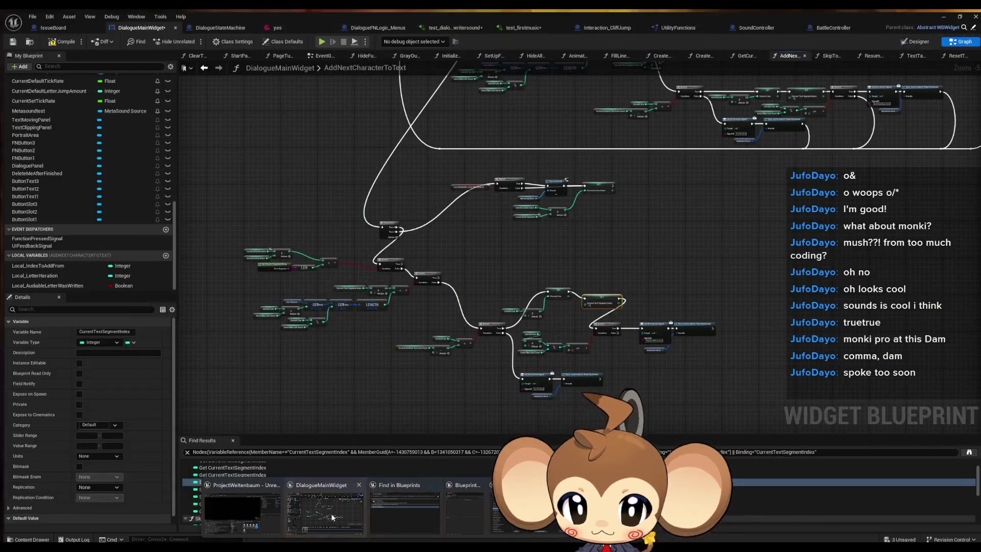
pyautogui.click(331, 514)
pyautogui.scroll(2, 557, 296)
pyautogui.moveTo(645, 286); pyautogui.dragTo(577, 404)
pyautogui.scroll(4, 306, 240)
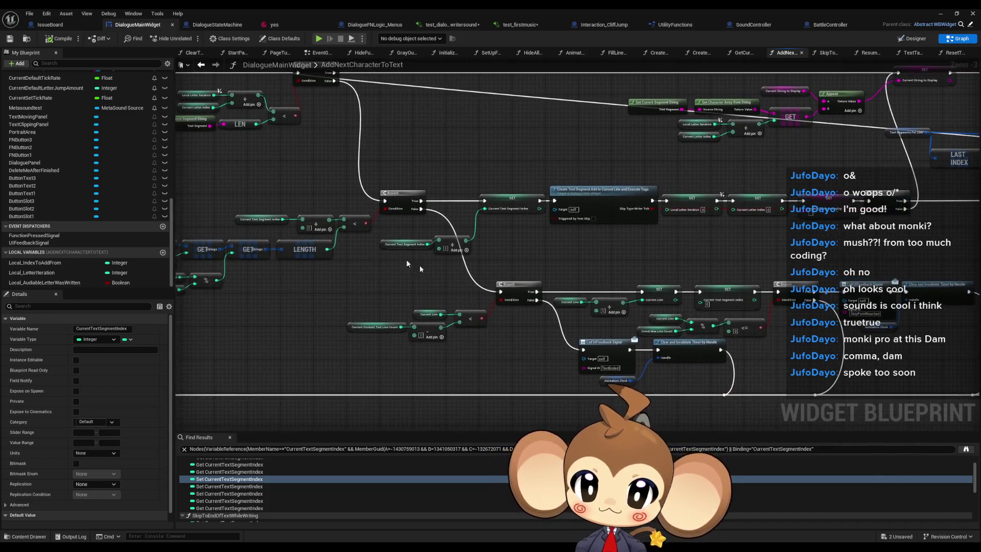
# Inspect the segment index increment nodes, the Current Text Segment Index setter and the letter-length cluster.
pyautogui.moveTo(381, 256); pyautogui.dragTo(544, 236)
pyautogui.click(582, 179)
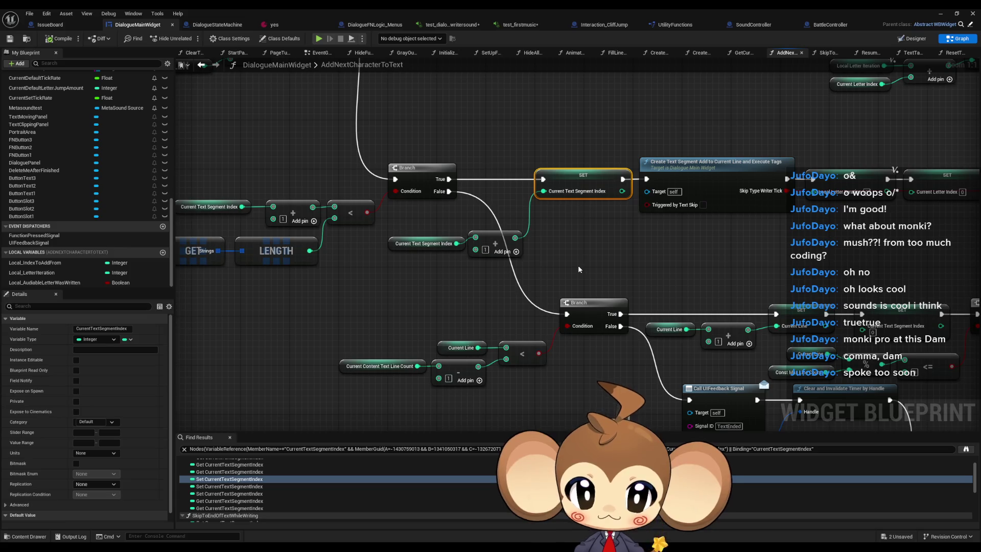
pyautogui.moveTo(566, 268)
pyautogui.mouseDown()
pyautogui.moveTo(663, 294)
pyautogui.moveTo(643, 220)
pyautogui.moveTo(577, 328)
pyautogui.moveTo(592, 267)
pyautogui.mouseUp()
pyautogui.scroll(-4, 663, 293)
pyautogui.scroll(3, 535, 281)
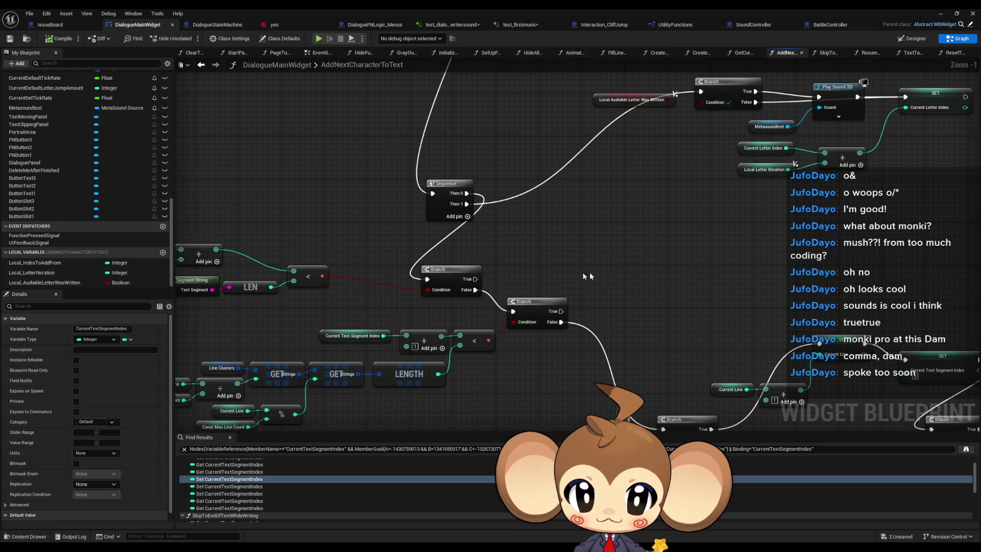
pyautogui.scroll(-2, 614, 273)
pyautogui.moveTo(249, 196); pyautogui.dragTo(403, 272)
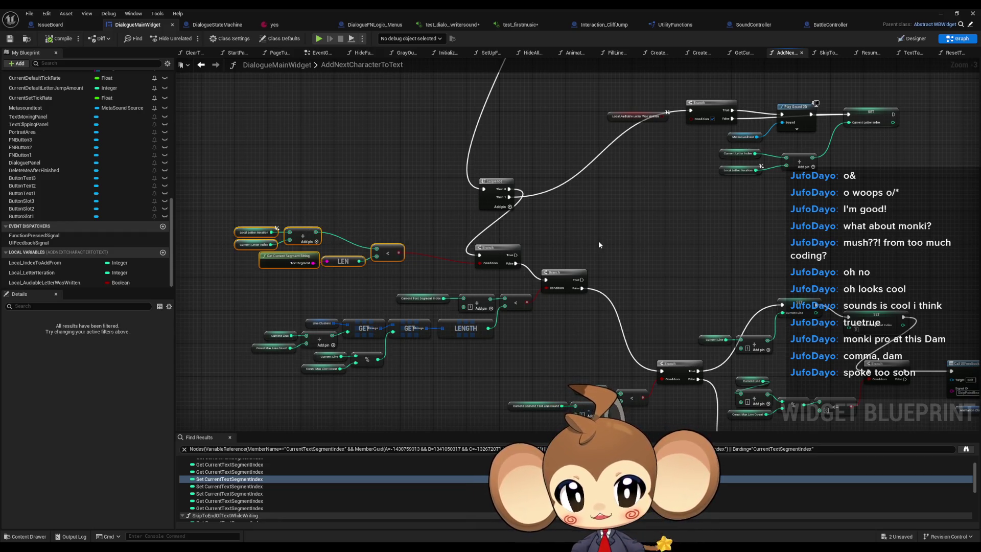
pyautogui.moveTo(599, 245); pyautogui.dragTo(579, 214)
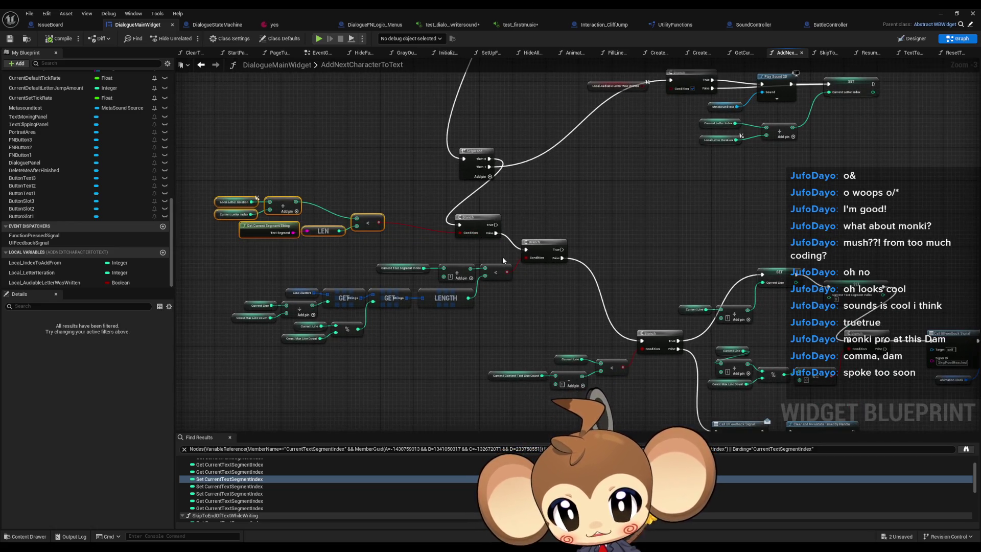
# Select the middle cluster of line-count nodes and survey more of the function.
pyautogui.moveTo(245, 257); pyautogui.dragTo(498, 349)
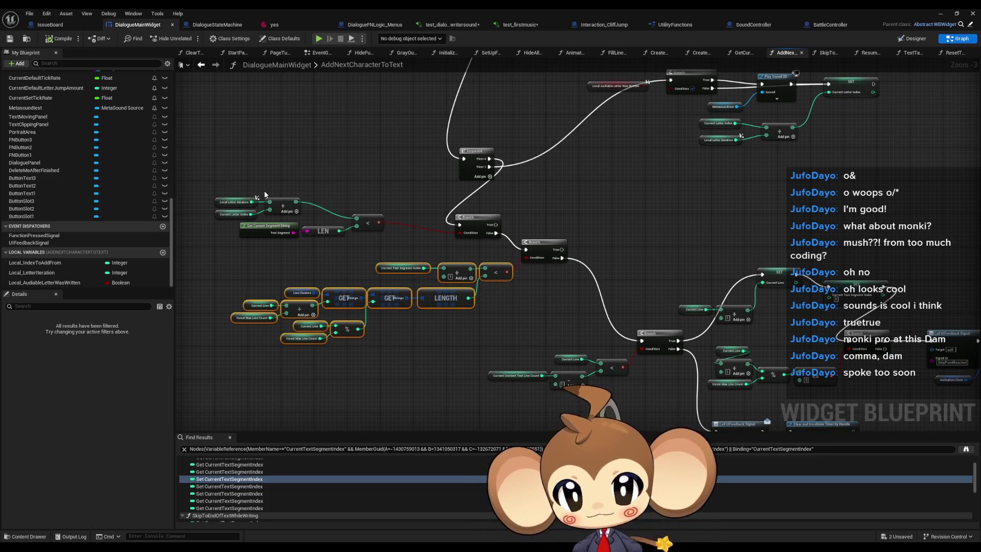
pyautogui.scroll(-1, 480, 243)
pyautogui.scroll(-1, 480, 243)
pyautogui.moveTo(479, 242); pyautogui.dragTo(335, 342)
pyautogui.scroll(2, 578, 172)
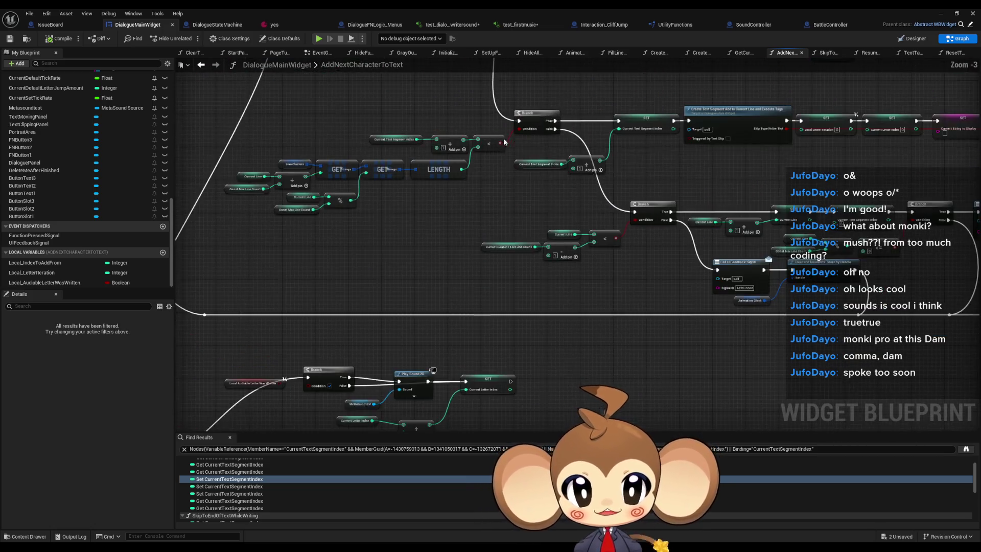
pyautogui.scroll(2, 618, 220)
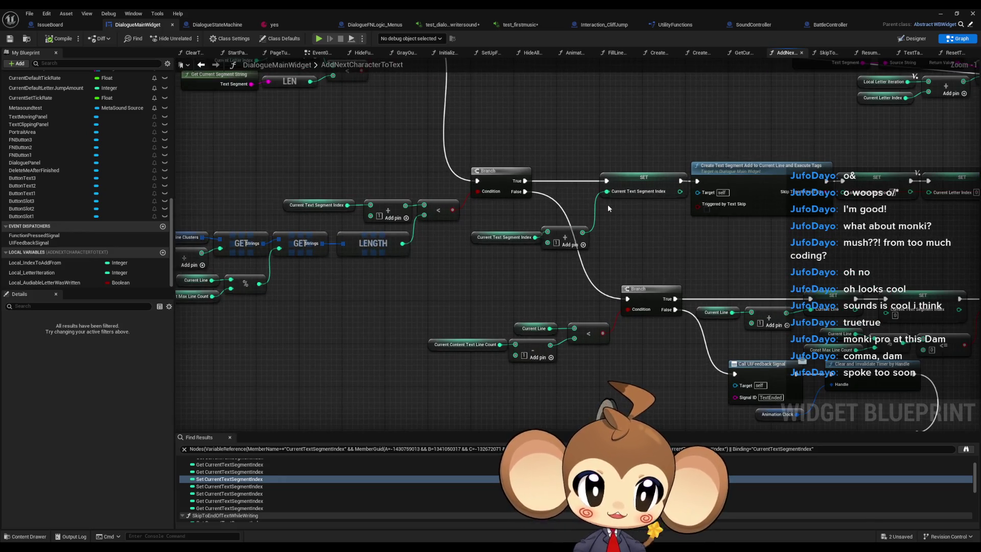
pyautogui.scroll(-2, 624, 203)
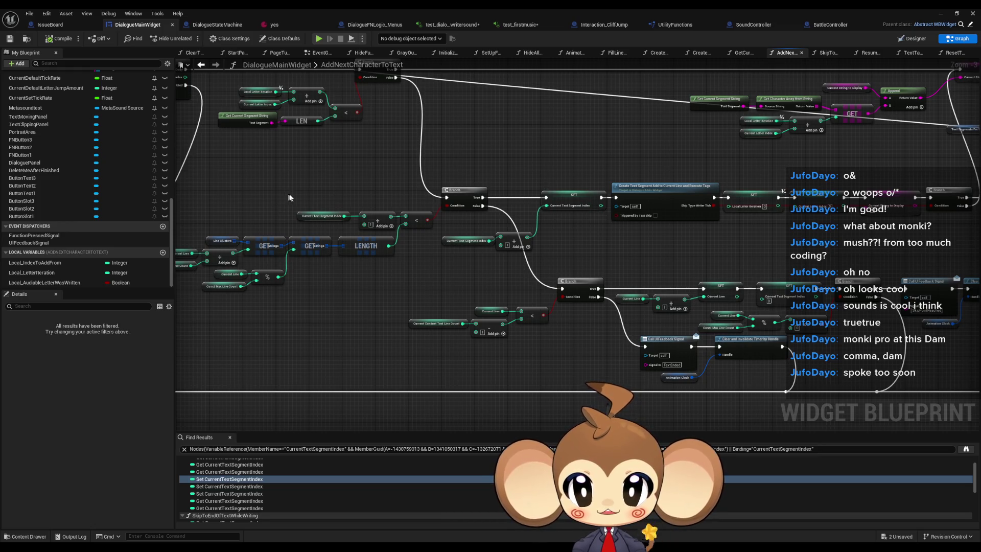
# Select the letter index setters, the Current String to Display node and the Create Text Segment call.
pyautogui.moveTo(287, 198); pyautogui.dragTo(312, 244)
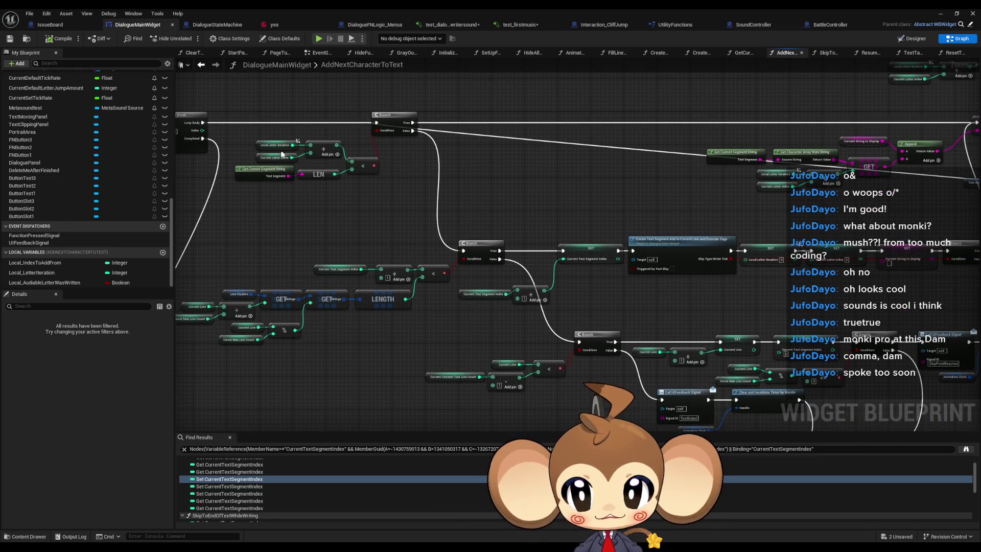
pyautogui.scroll(3, 762, 268)
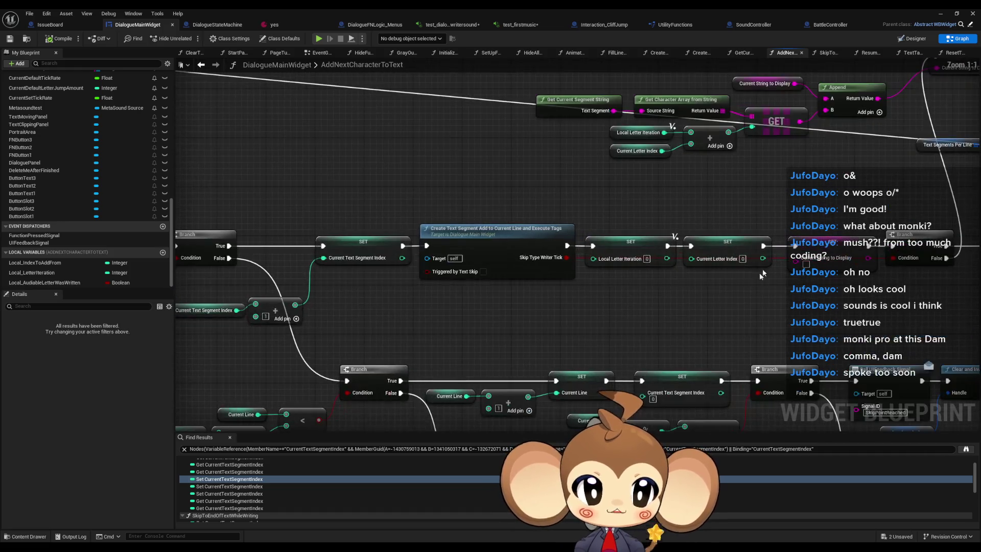
pyautogui.moveTo(647, 222); pyautogui.dragTo(718, 289)
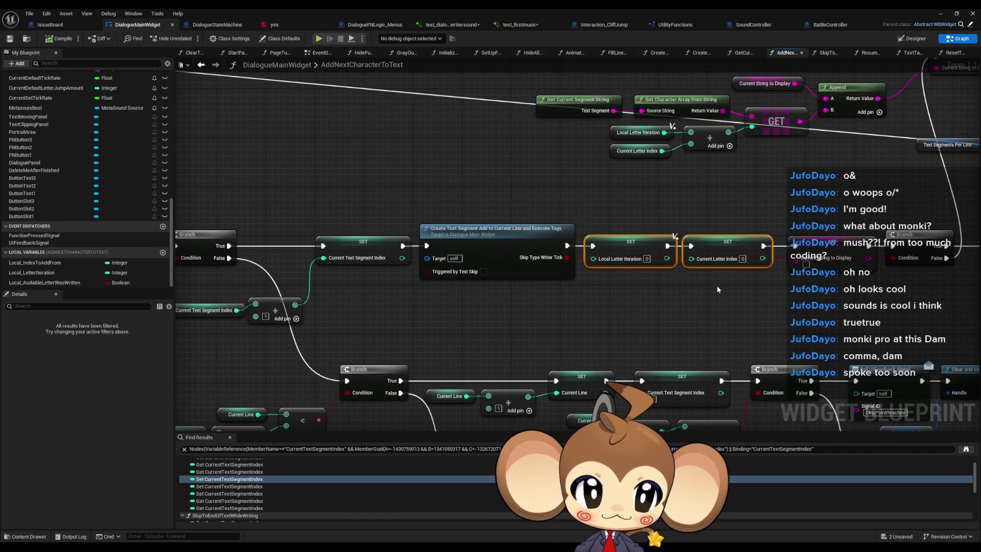
pyautogui.click(821, 246)
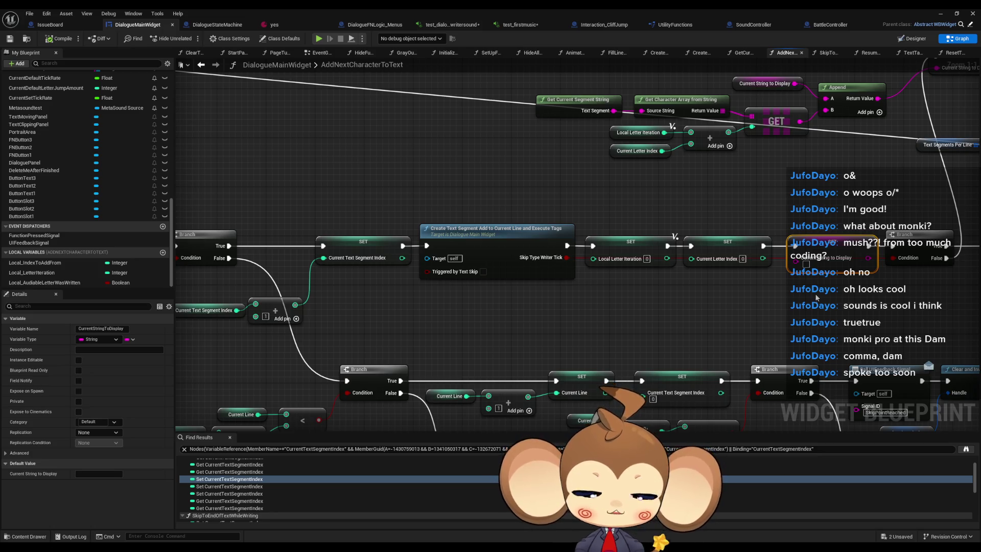
pyautogui.click(524, 240)
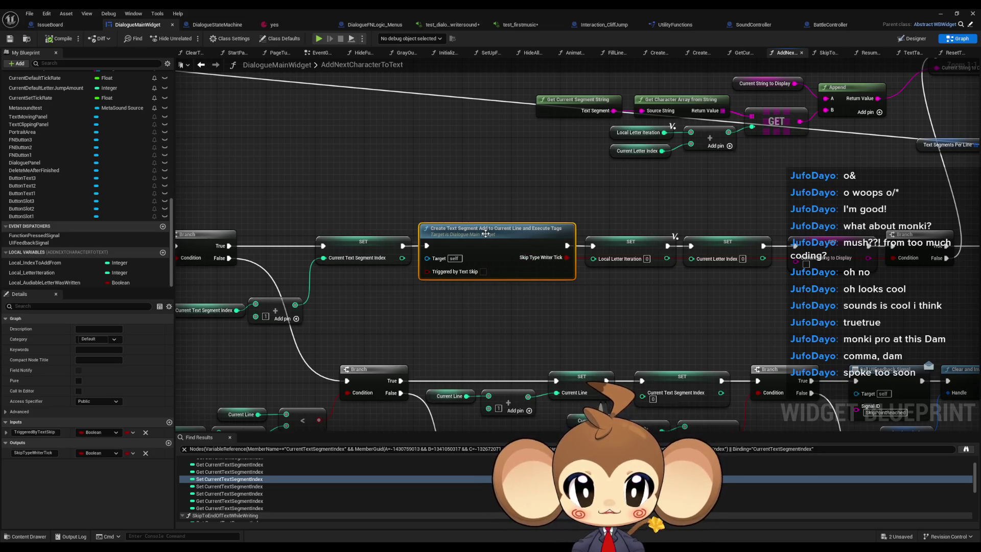
# Peek inside the Create Text Segment function, return, and select the setter chain around it.
pyautogui.doubleClick(486, 234)
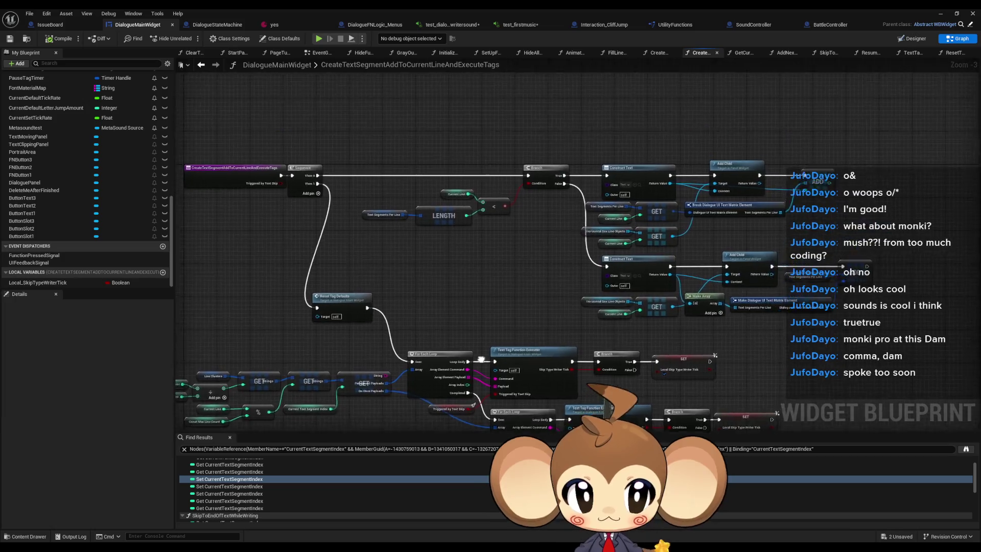
pyautogui.click(201, 66)
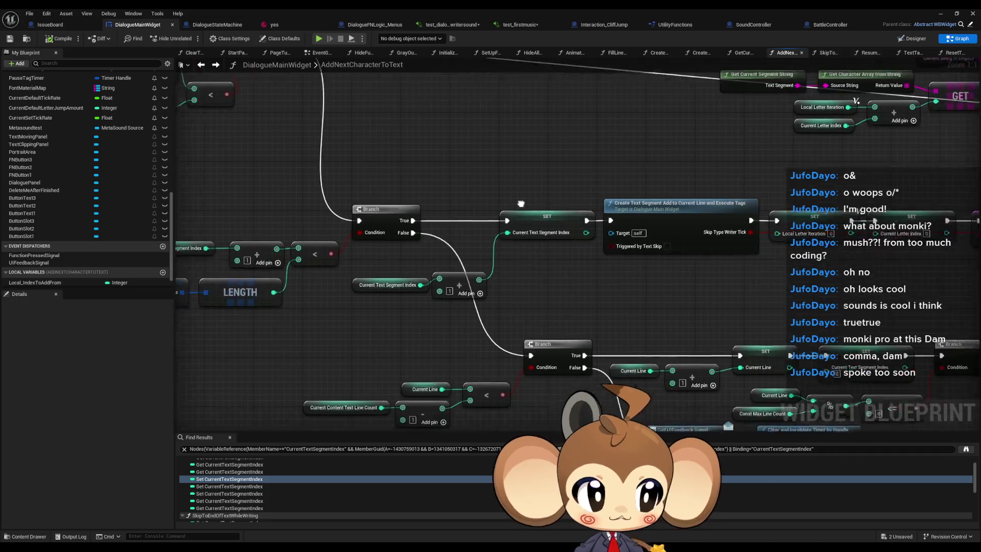
pyautogui.moveTo(495, 189)
pyautogui.mouseDown()
pyautogui.moveTo(736, 264)
pyautogui.moveTo(626, 246)
pyautogui.moveTo(817, 266)
pyautogui.mouseUp()
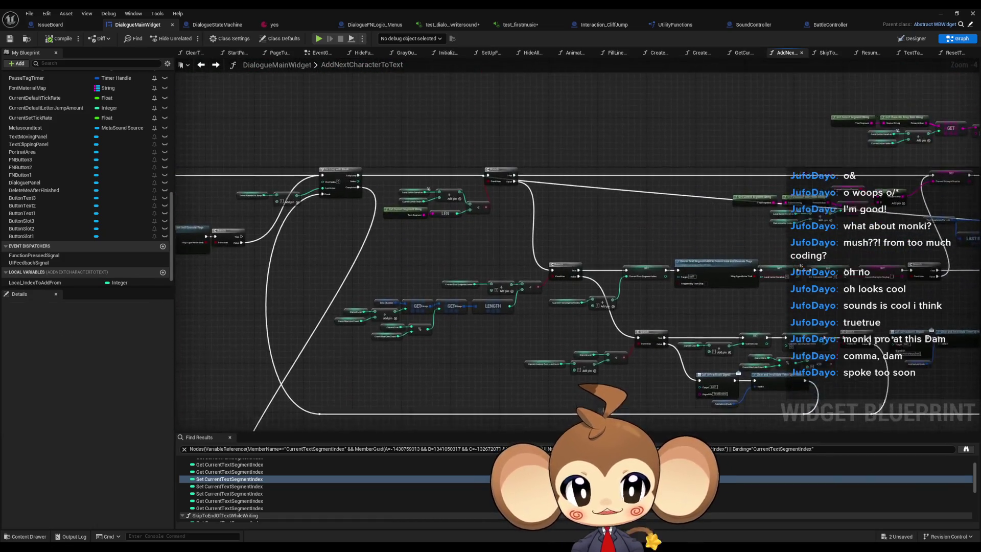
pyautogui.click(620, 297)
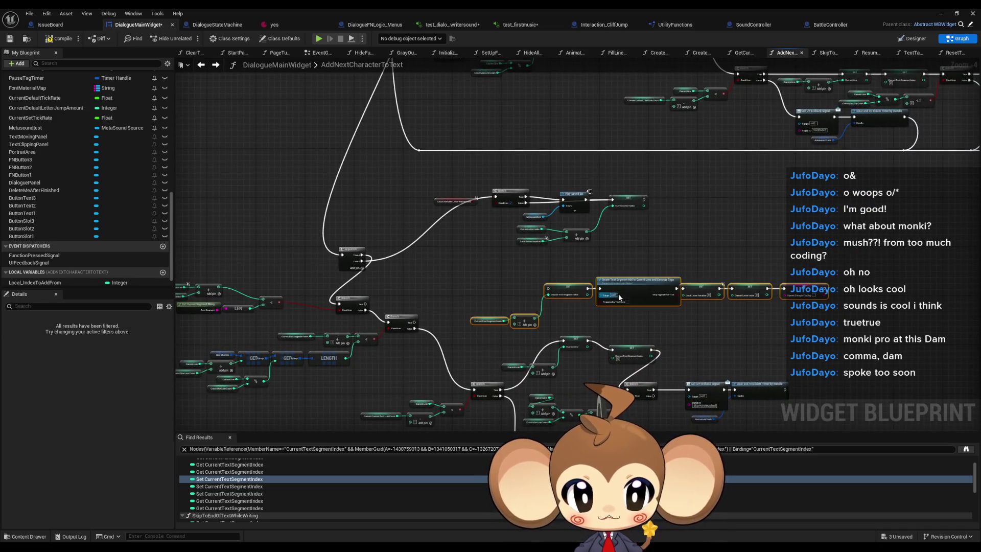
pyautogui.scroll(4, 545, 295)
# Wire the Branch True output into SET Current Text Segment Index and minimize the Blueprint editor.
pyautogui.moveTo(566, 281); pyautogui.dragTo(297, 347)
pyautogui.click(879, 114)
pyautogui.click(545, 297)
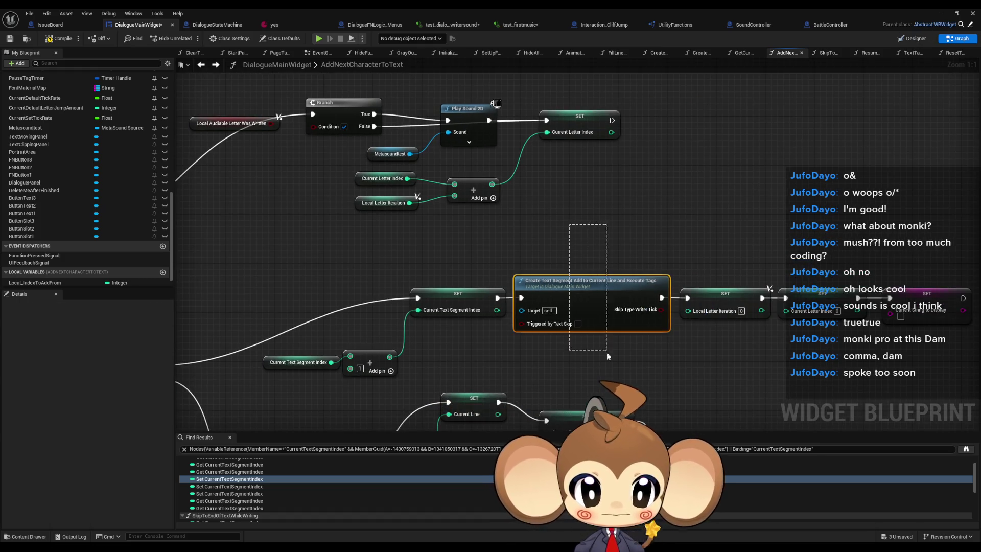
pyautogui.scroll(-3, 545, 298)
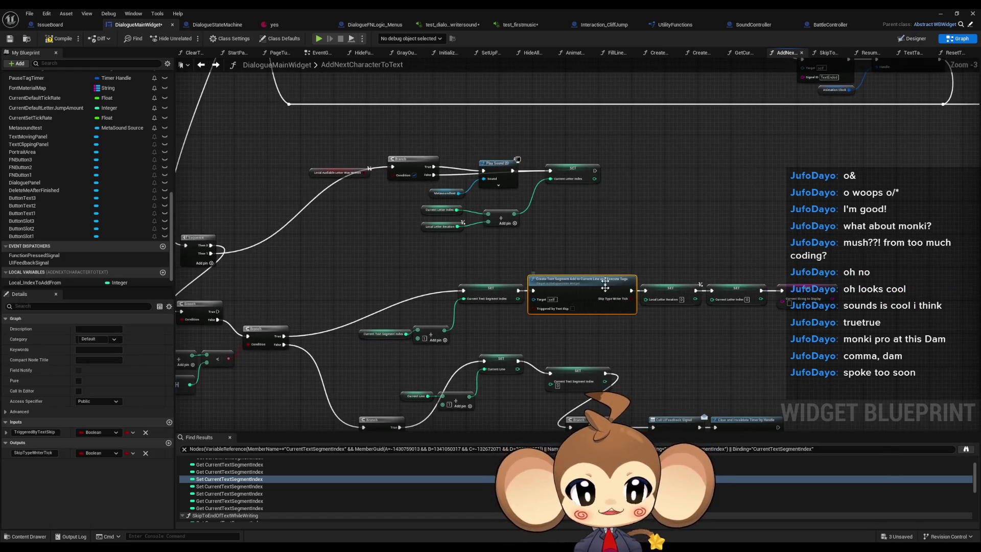
pyautogui.click(668, 214)
pyautogui.moveTo(768, 152); pyautogui.dragTo(723, 144)
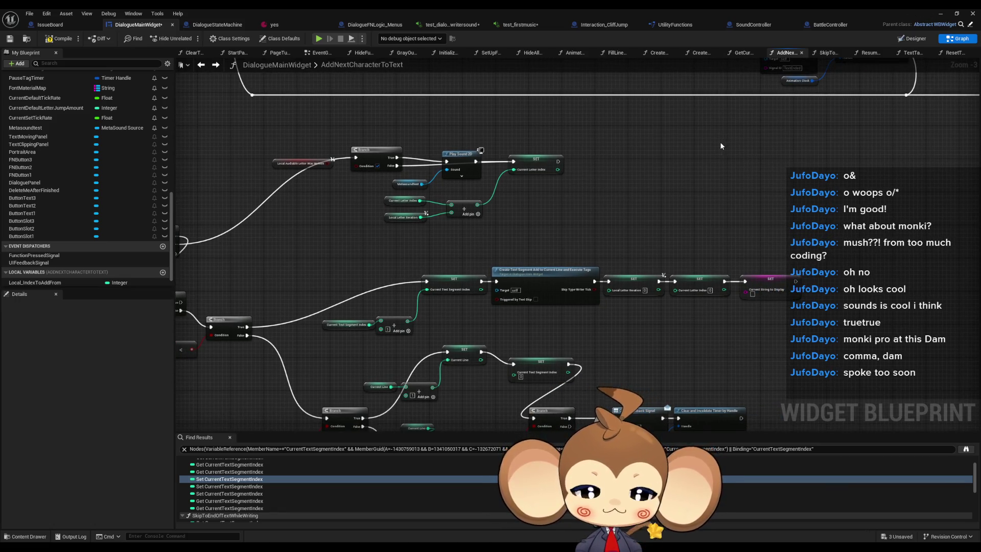
pyautogui.moveTo(720, 142); pyautogui.dragTo(820, 134)
pyautogui.click(939, 13)
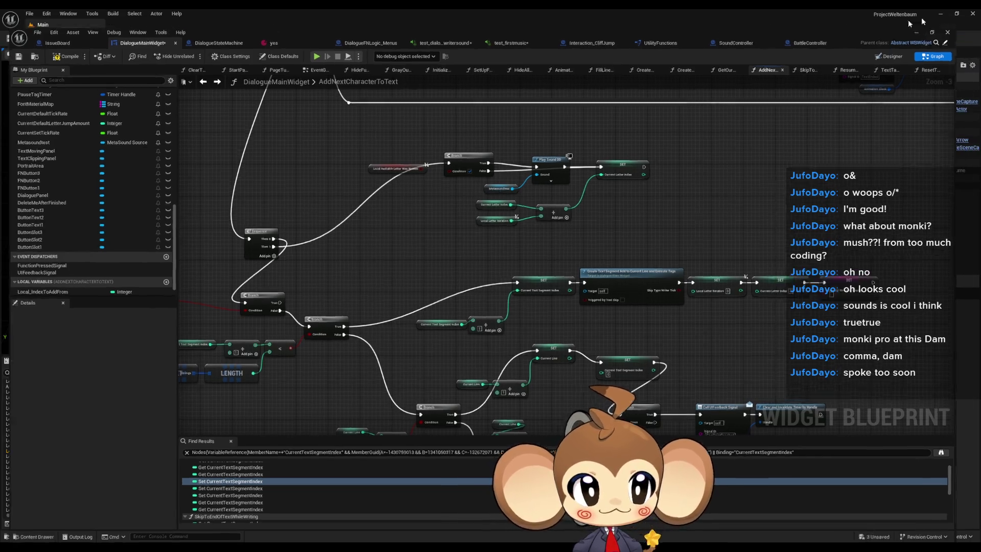
# Pass the splash and title menu in the retest, then return to the DialogueMainWidget graph.
pyautogui.press('space')
pyautogui.press('Return')
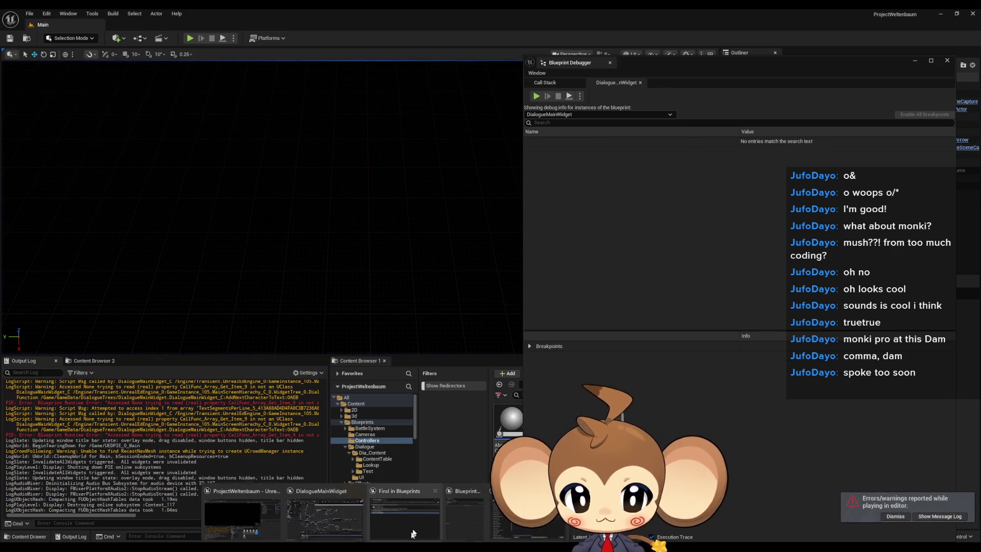
pyautogui.click(326, 507)
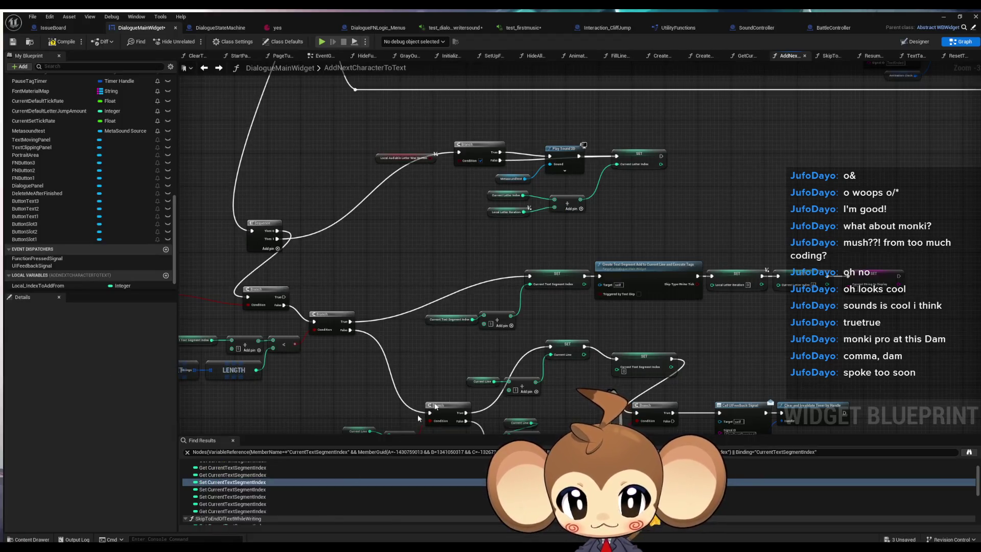
# Look through the CreateTextSegmentAddToCurrentLineAndExecuteTags graph, then go back to AddNextCharacterToText.
pyautogui.scroll(3, 412, 305)
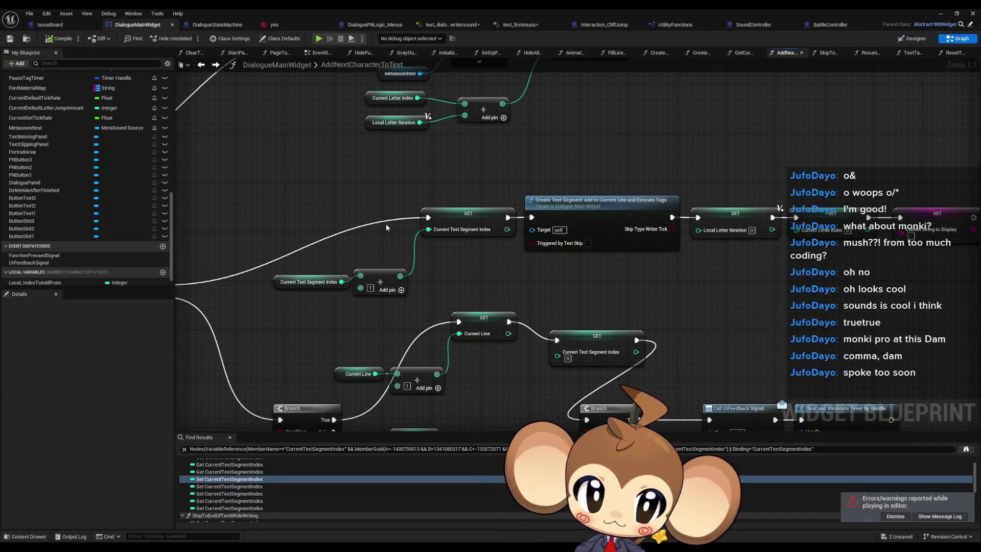
pyautogui.click(560, 215)
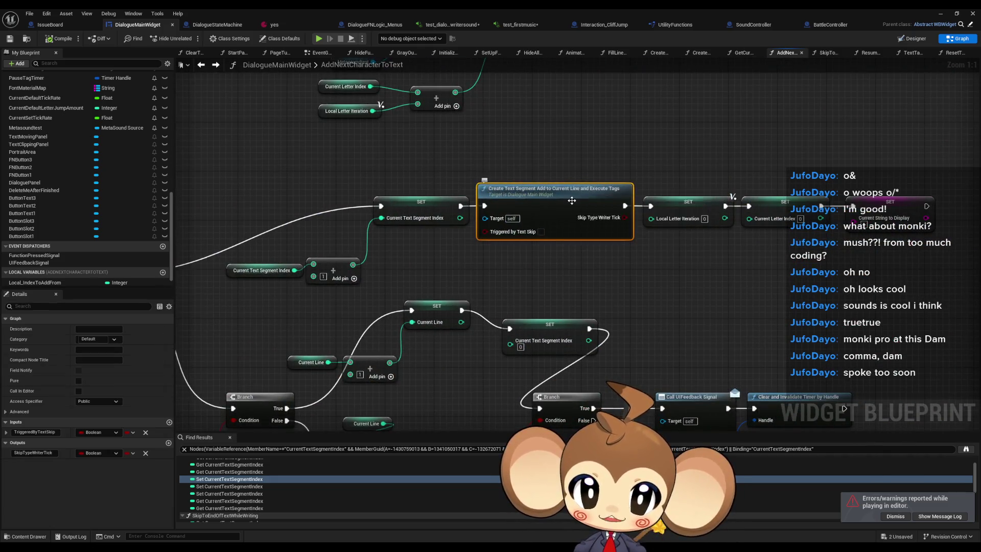
pyautogui.doubleClick(572, 201)
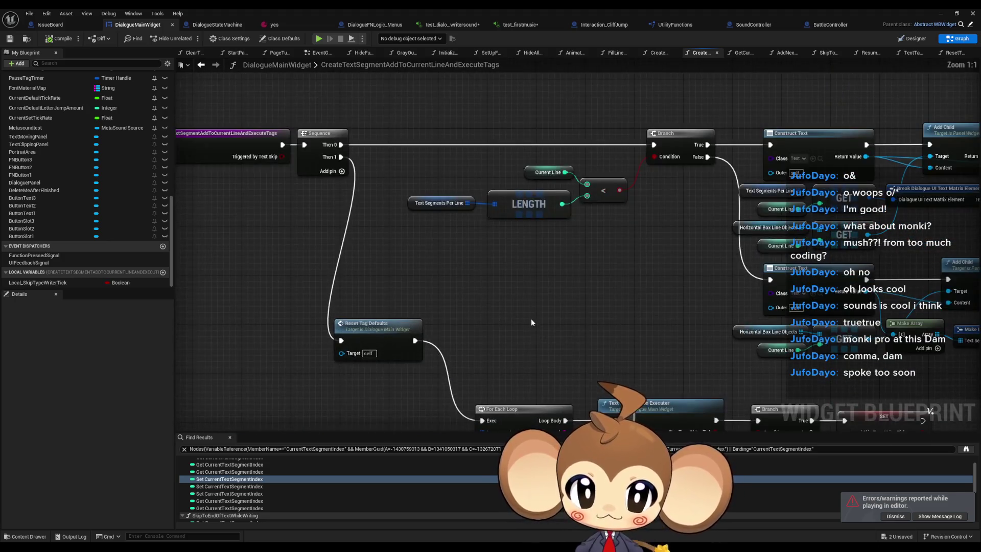
pyautogui.moveTo(504, 222)
pyautogui.mouseDown()
pyautogui.moveTo(551, 222)
pyautogui.moveTo(347, 230)
pyautogui.mouseUp()
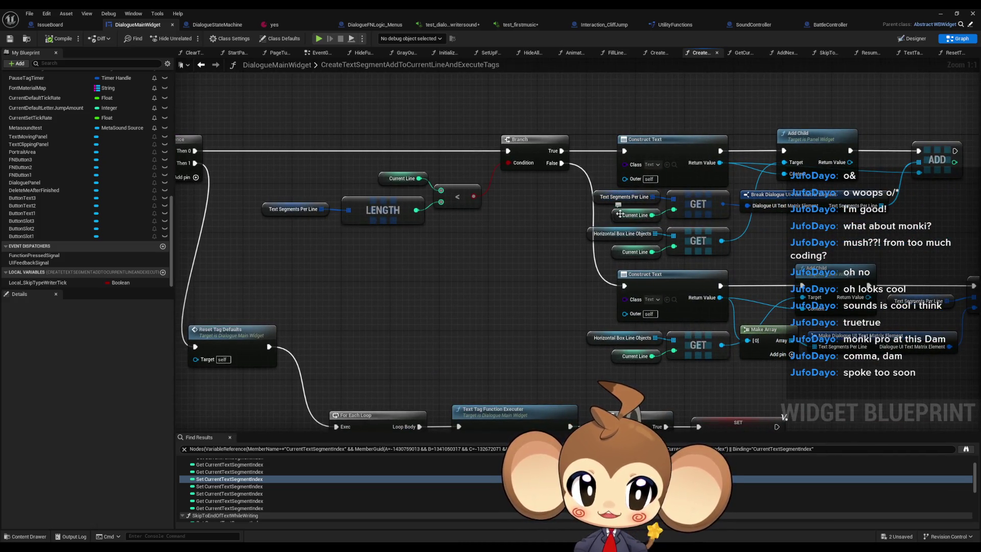
pyautogui.click(202, 65)
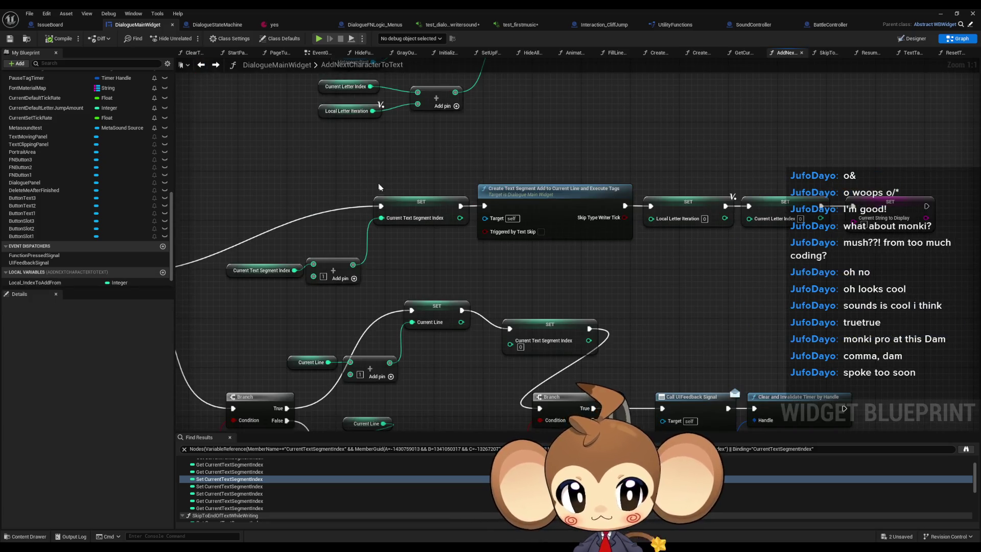
pyautogui.scroll(-3, 378, 185)
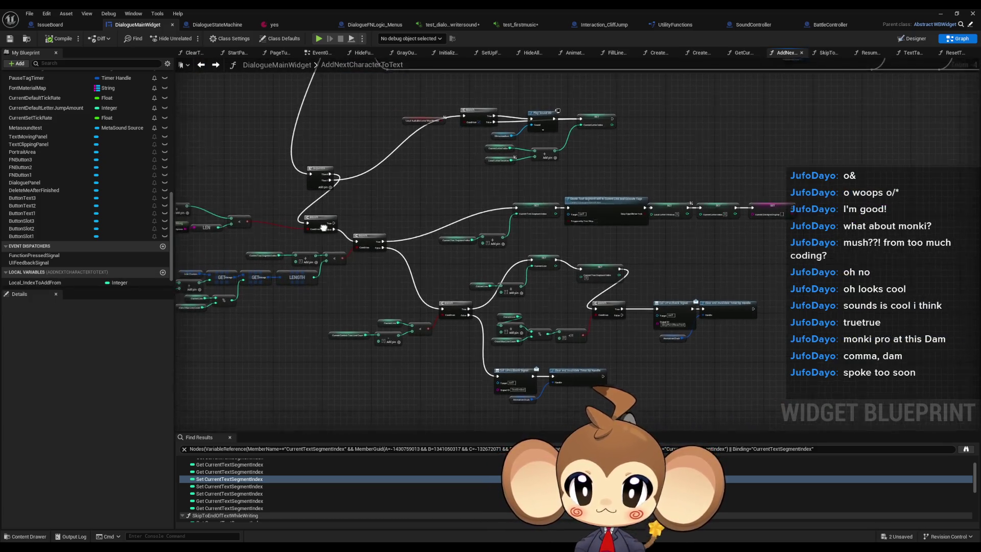
pyautogui.scroll(2, 246, 233)
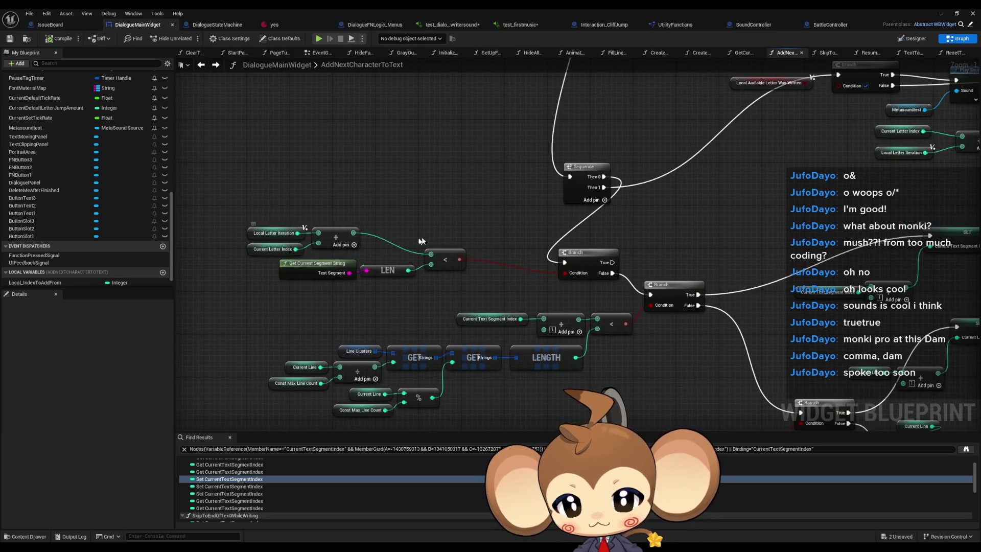
pyautogui.scroll(-5, 586, 227)
pyautogui.moveTo(586, 227); pyautogui.dragTo(470, 301)
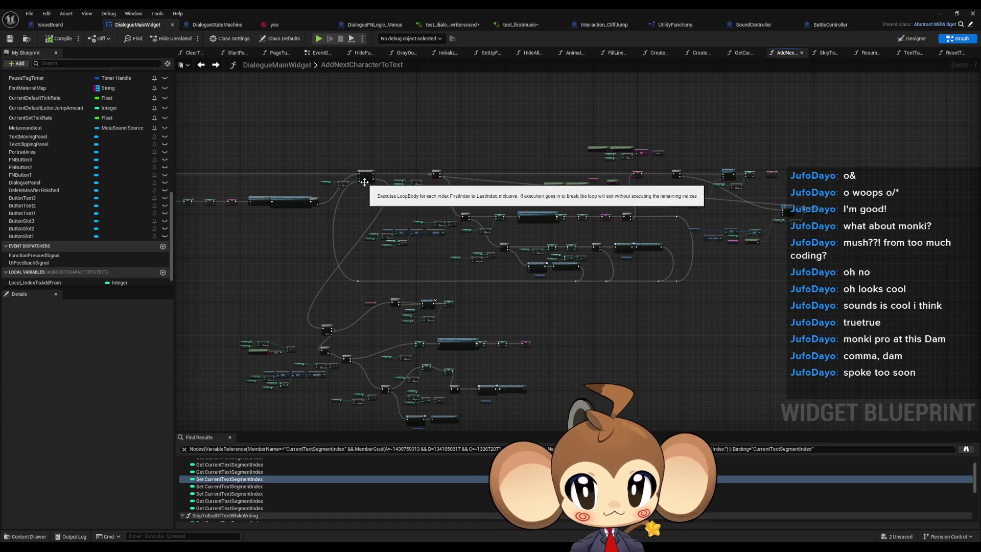
pyautogui.scroll(3, 619, 282)
pyautogui.moveTo(619, 286); pyautogui.dragTo(906, 344)
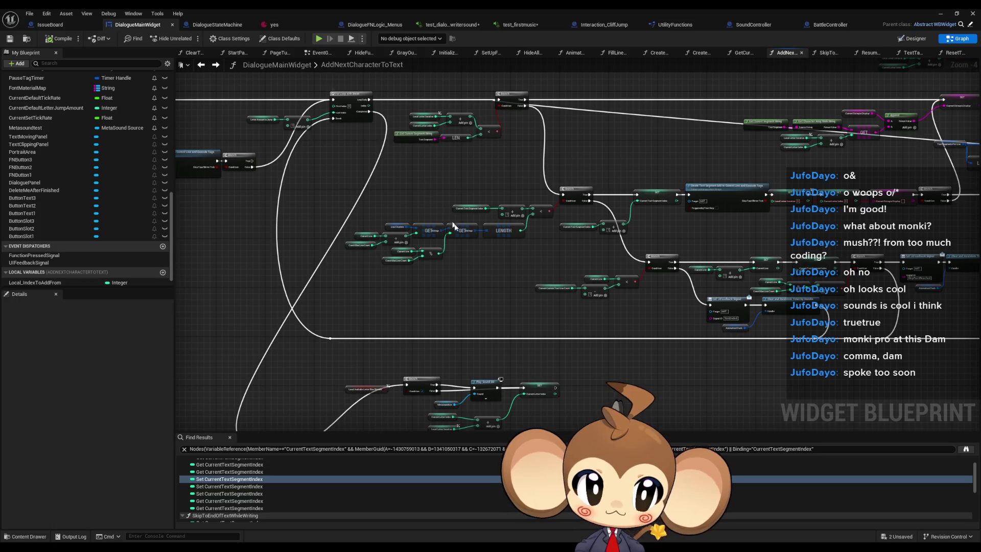
pyautogui.scroll(-1, 499, 268)
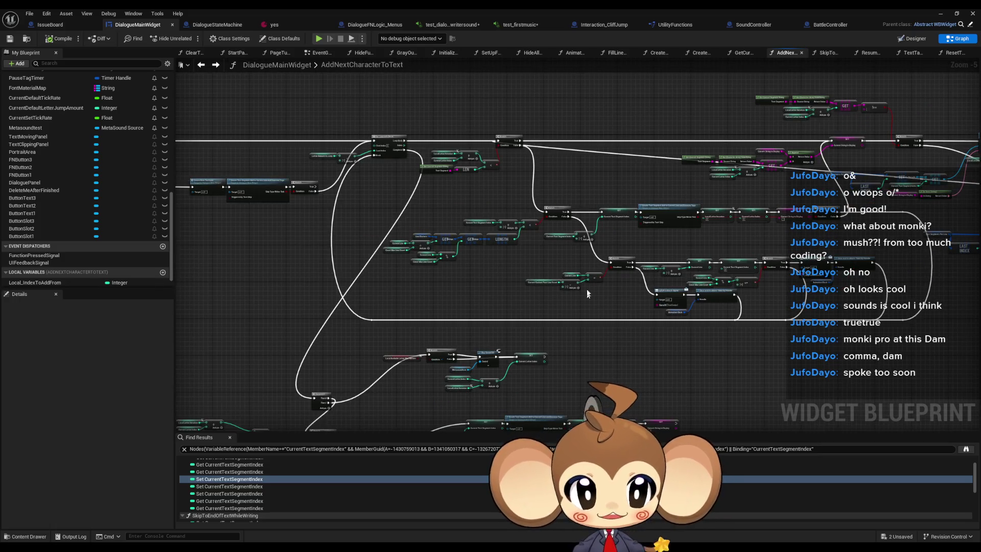
pyautogui.moveTo(657, 258); pyautogui.dragTo(743, 273)
pyautogui.moveTo(631, 358); pyautogui.dragTo(683, 294)
pyautogui.click(682, 293)
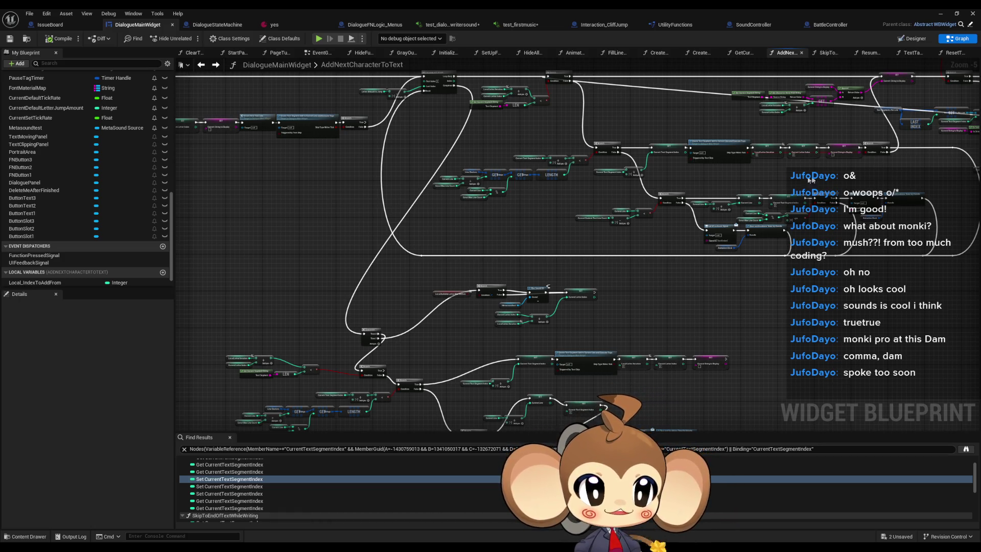
pyautogui.moveTo(476, 346); pyautogui.dragTo(487, 286)
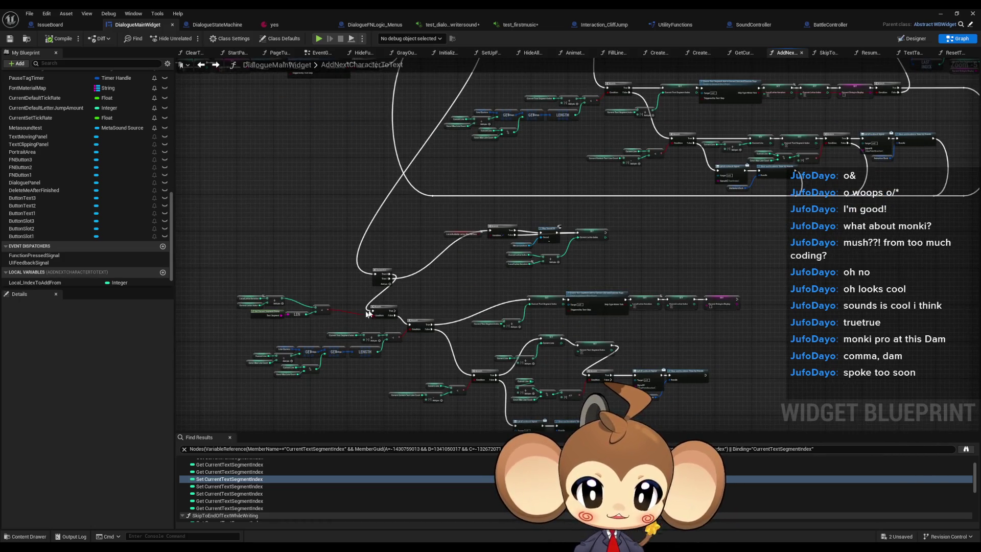
pyautogui.moveTo(402, 155); pyautogui.dragTo(368, 279)
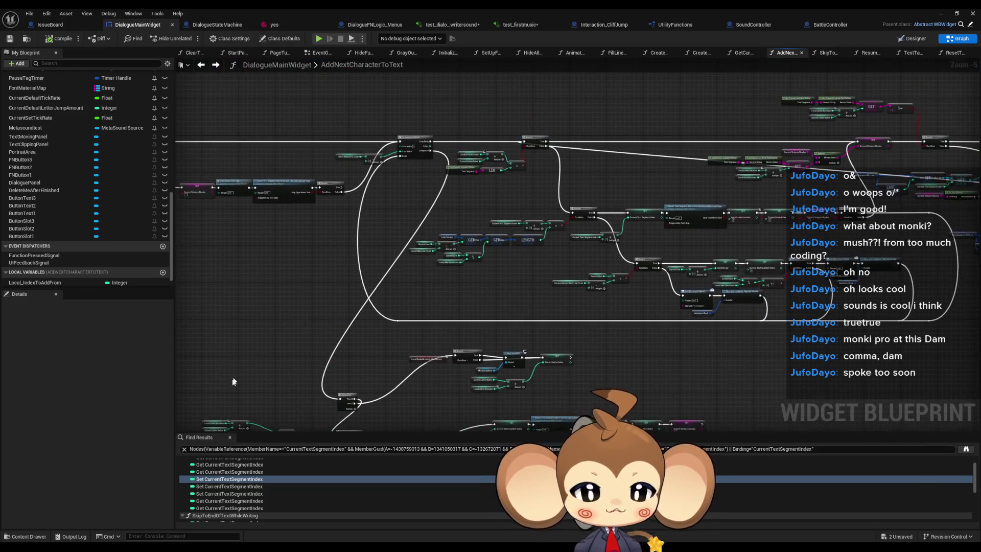
pyautogui.scroll(-2, 86, 240)
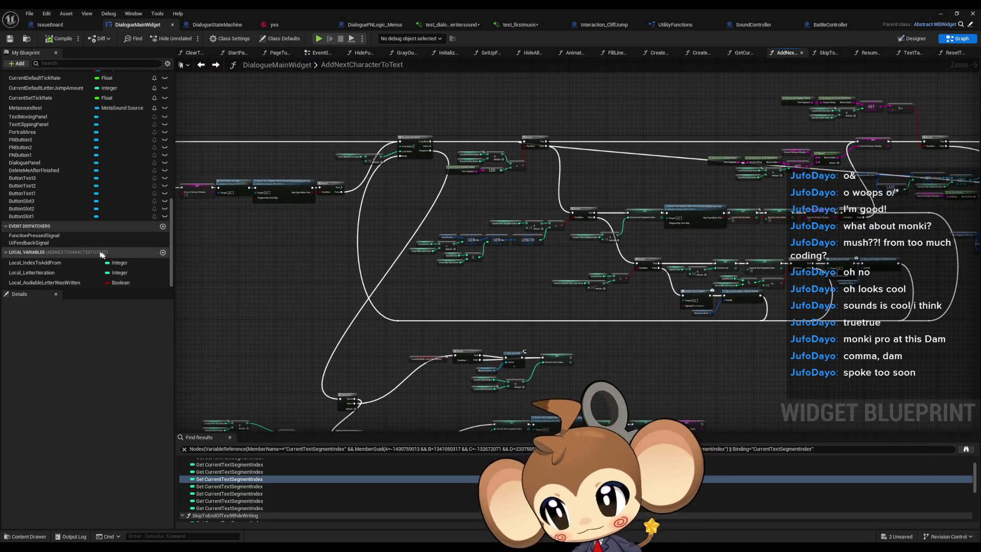
# Add a new local variable to the function named Local_LoopeBreak.
pyautogui.click(163, 252)
pyautogui.write('Local_LoopeBrea')
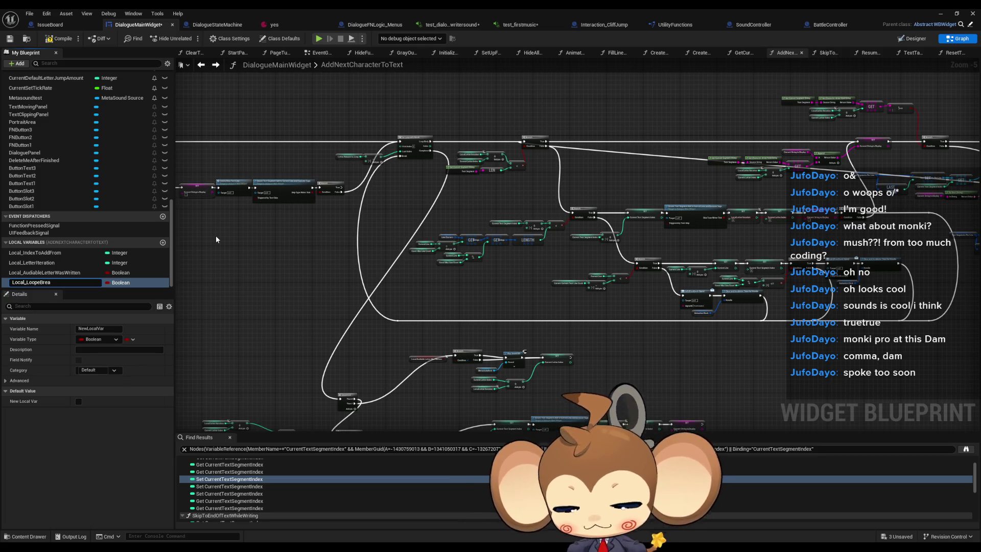
pyautogui.write('k')
pyautogui.press('Return')
# Add a Set Local_LoopeBreak node fed by the reroute exec and wired to the loop's Break, plus a getter.
pyautogui.scroll(4, 372, 185)
pyautogui.moveTo(395, 335)
pyautogui.mouseDown()
pyautogui.moveTo(441, 116)
pyautogui.moveTo(462, 271)
pyautogui.moveTo(452, 291)
pyautogui.mouseUp()
pyautogui.click(462, 136)
pyautogui.moveTo(434, 342); pyautogui.dragTo(441, 284)
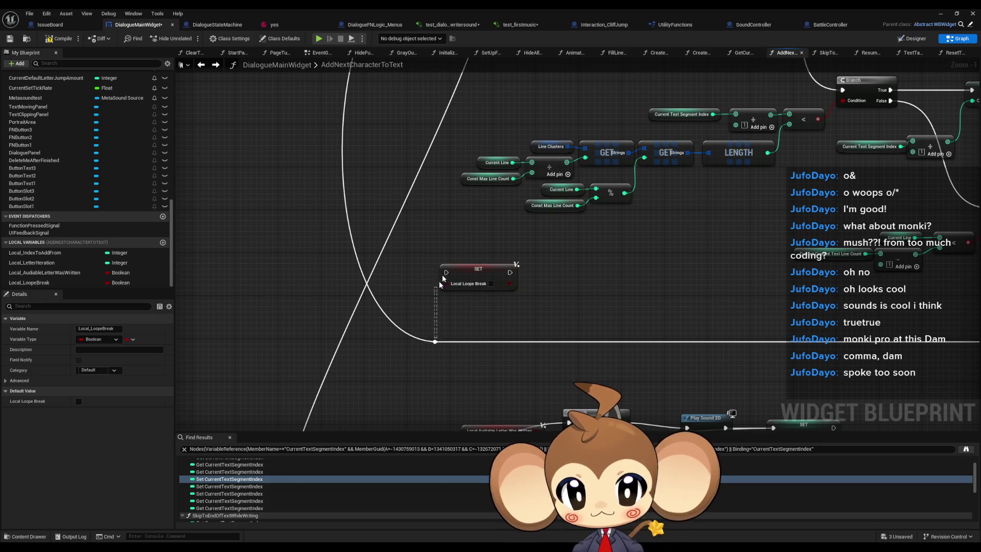
pyautogui.moveTo(435, 341); pyautogui.dragTo(448, 273)
pyautogui.scroll(-3, 505, 273)
pyautogui.moveTo(507, 272)
pyautogui.mouseDown()
pyautogui.moveTo(458, 99)
pyautogui.moveTo(471, 92)
pyautogui.mouseUp()
pyautogui.moveTo(36, 285); pyautogui.dragTo(301, 338)
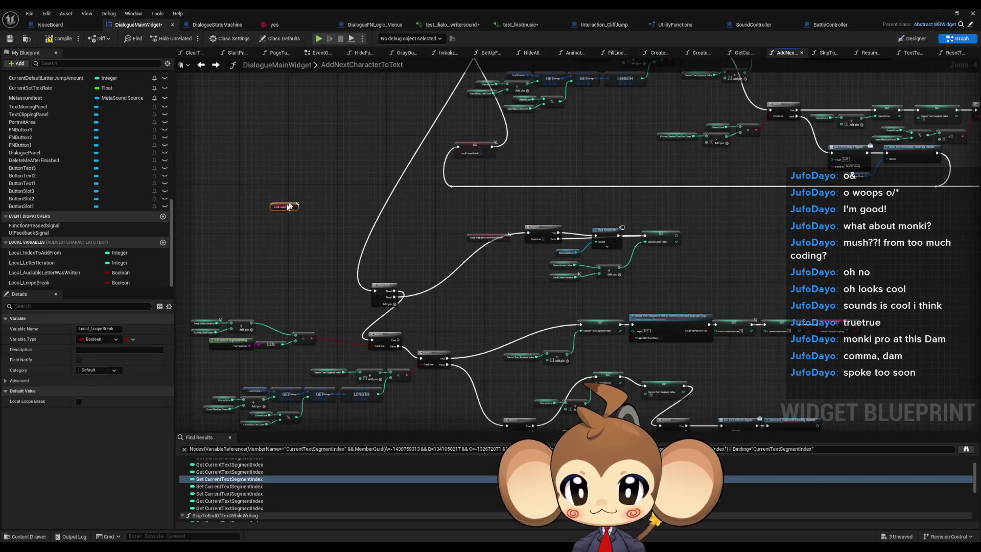
# Add a Branch from the Local_LoopeBreak getter, continue its False path, then minimize the Blueprint editor.
pyautogui.moveTo(297, 205); pyautogui.dragTo(305, 256)
pyautogui.write('branch')
pyautogui.press('Return')
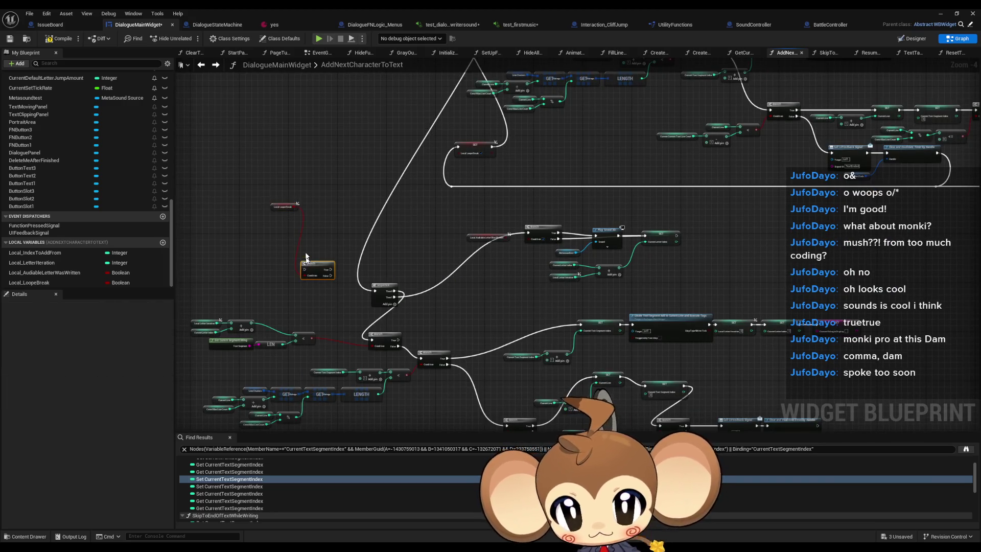
pyautogui.scroll(2, 349, 276)
pyautogui.scroll(1, 349, 277)
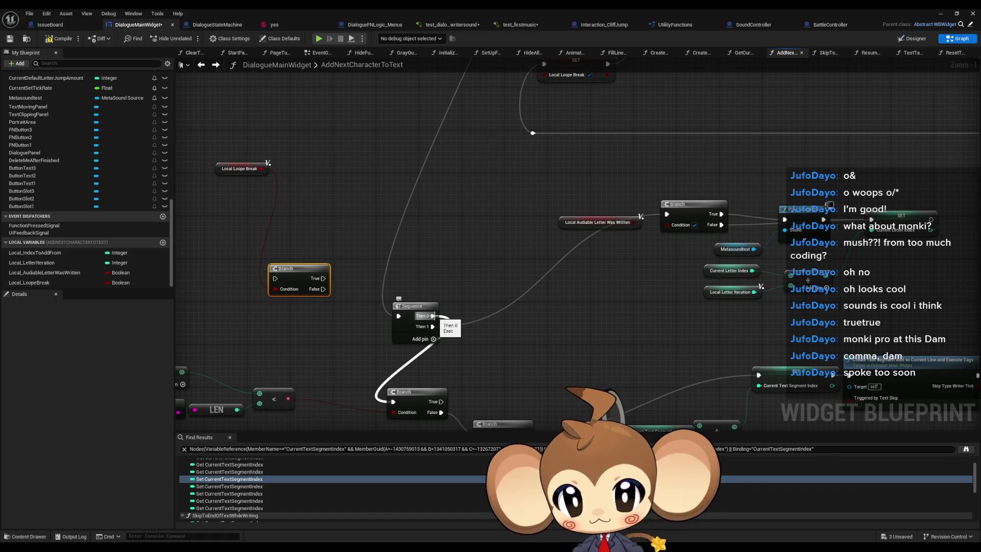
pyautogui.moveTo(309, 310)
pyautogui.mouseDown()
pyautogui.moveTo(318, 256)
pyautogui.moveTo(339, 240)
pyautogui.moveTo(402, 349)
pyautogui.mouseUp()
pyautogui.moveTo(441, 262)
pyautogui.mouseDown()
pyautogui.moveTo(304, 220)
pyautogui.moveTo(284, 225)
pyautogui.mouseUp()
pyautogui.click(943, 14)
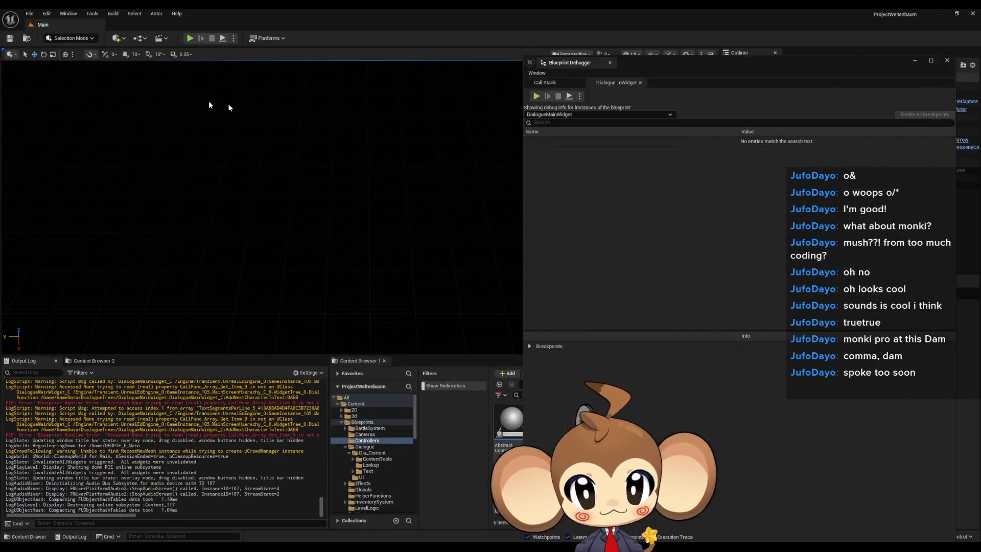
# Start a play-in-editor test, load the saved game, and clear the Output Log.
pyautogui.click(190, 39)
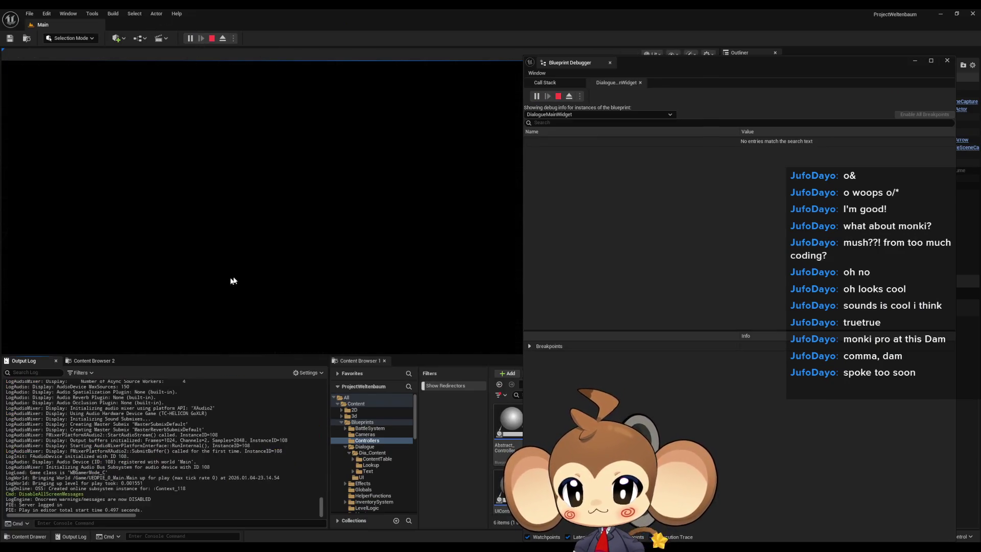
pyautogui.click(268, 216)
pyautogui.click(151, 303)
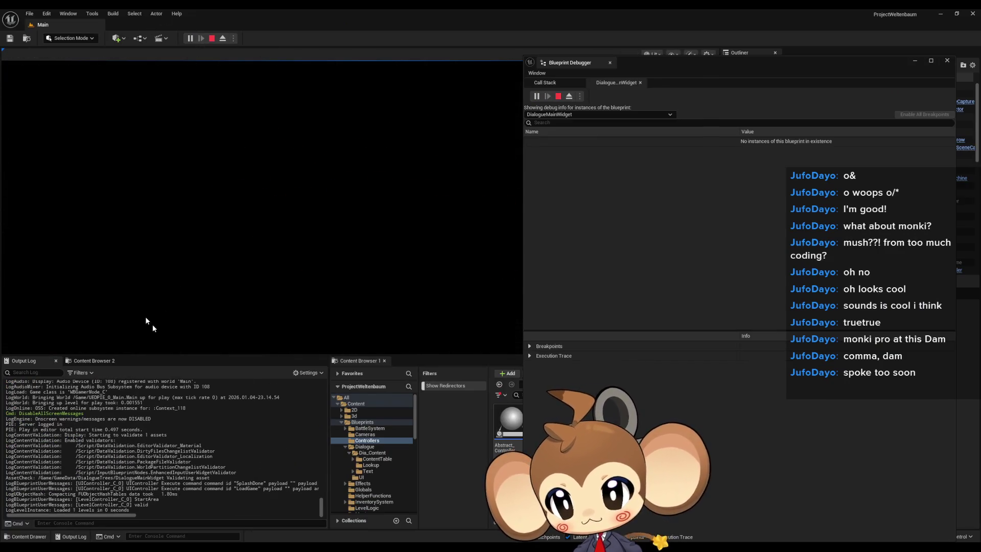
pyautogui.rightClick(177, 395)
pyautogui.click(204, 413)
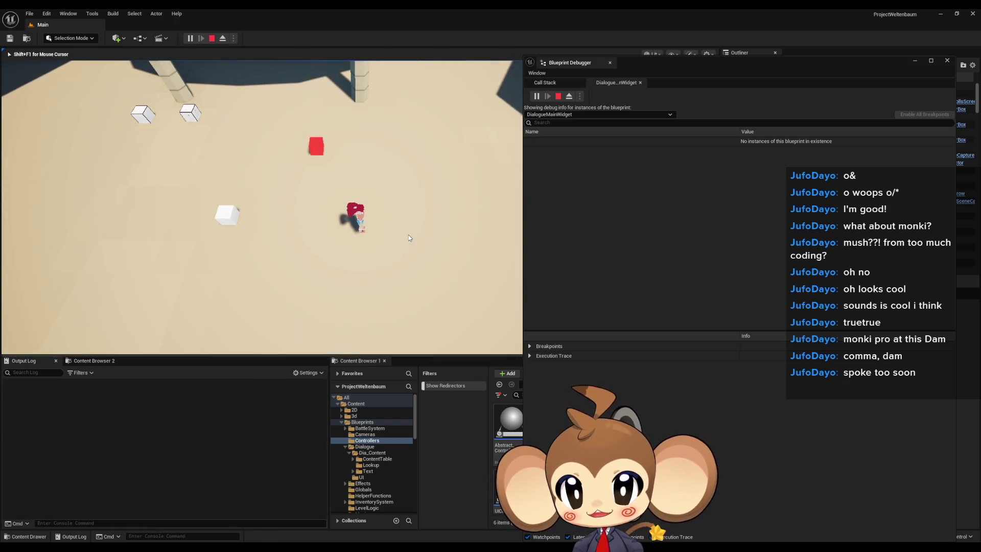
# Walk onto the white box to trigger dialogue (only 'Hello' appears), stop, and return to DialogueMainWidget.
pyautogui.press('a')
pyautogui.press('e')
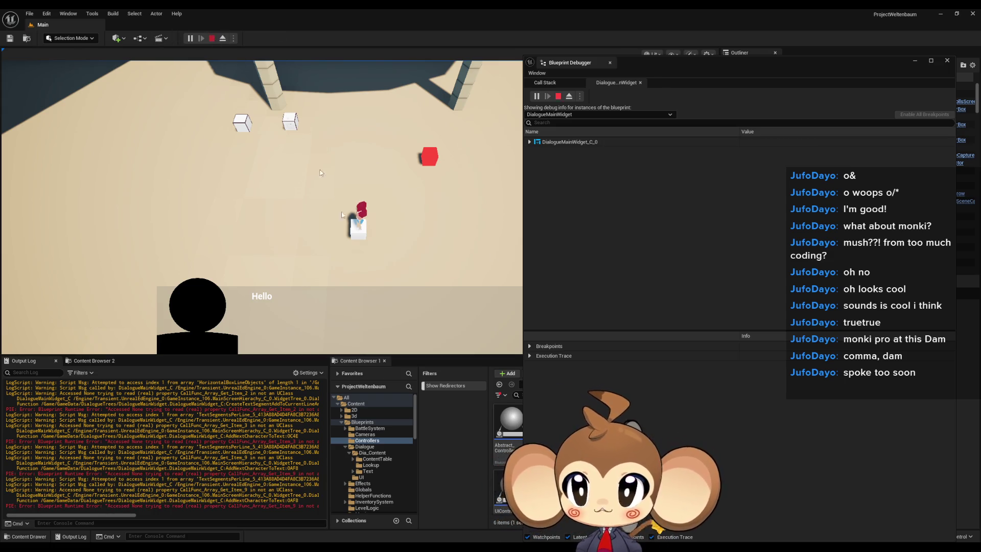
pyautogui.press('Escape')
pyautogui.click(403, 519)
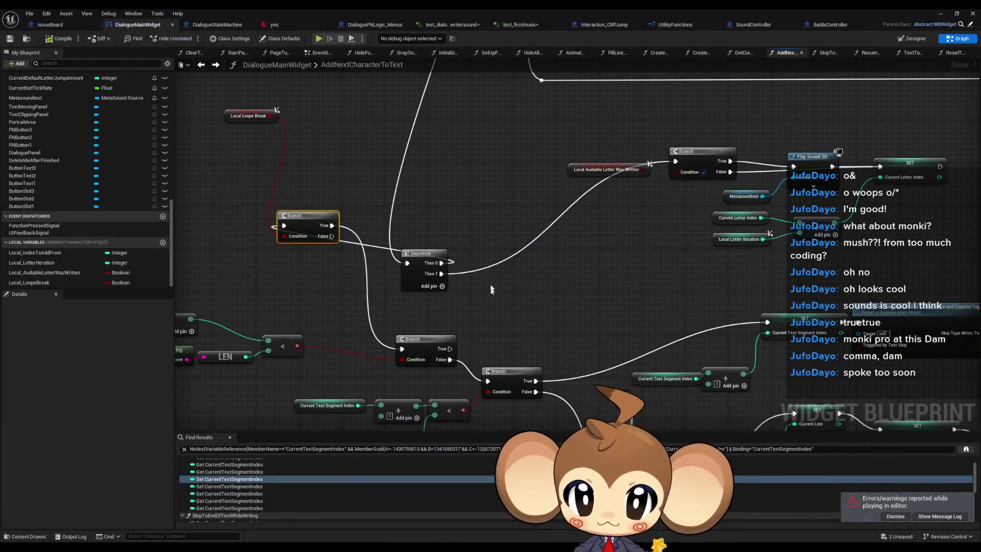
# Place the Local Loope Break Branch after the Sequence, wire False to the lower Branch, and start a play test.
pyautogui.moveTo(311, 219)
pyautogui.mouseDown()
pyautogui.moveTo(529, 276)
pyautogui.moveTo(532, 288)
pyautogui.moveTo(552, 277)
pyautogui.mouseUp()
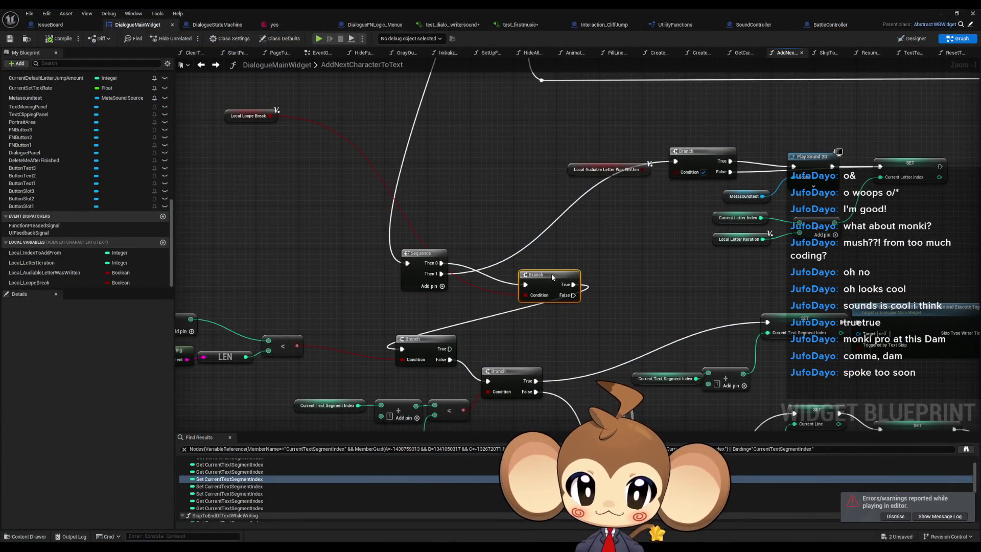
pyautogui.moveTo(248, 115)
pyautogui.mouseDown()
pyautogui.moveTo(327, 216)
pyautogui.moveTo(478, 304)
pyautogui.mouseUp()
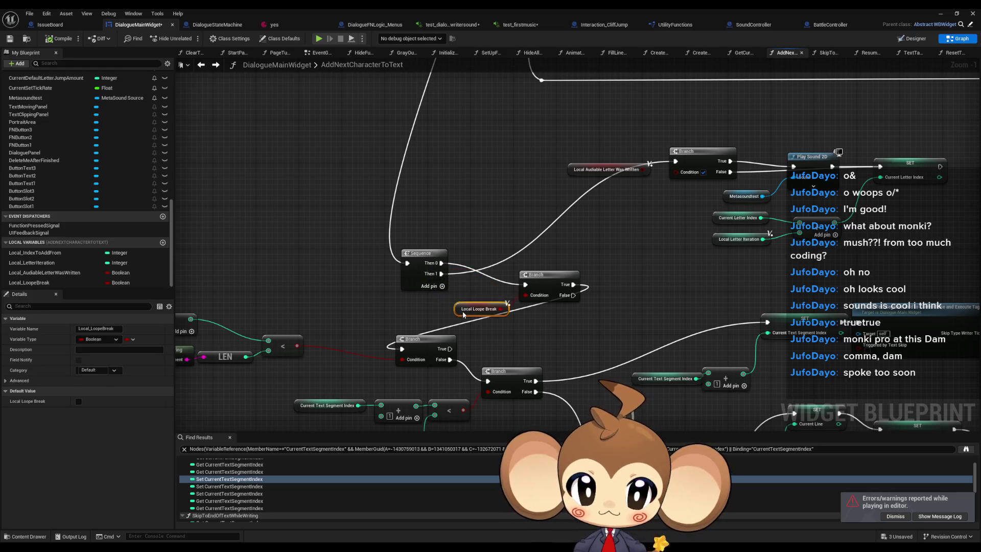
pyautogui.scroll(-3, 478, 304)
pyautogui.moveTo(525, 208); pyautogui.dragTo(450, 252)
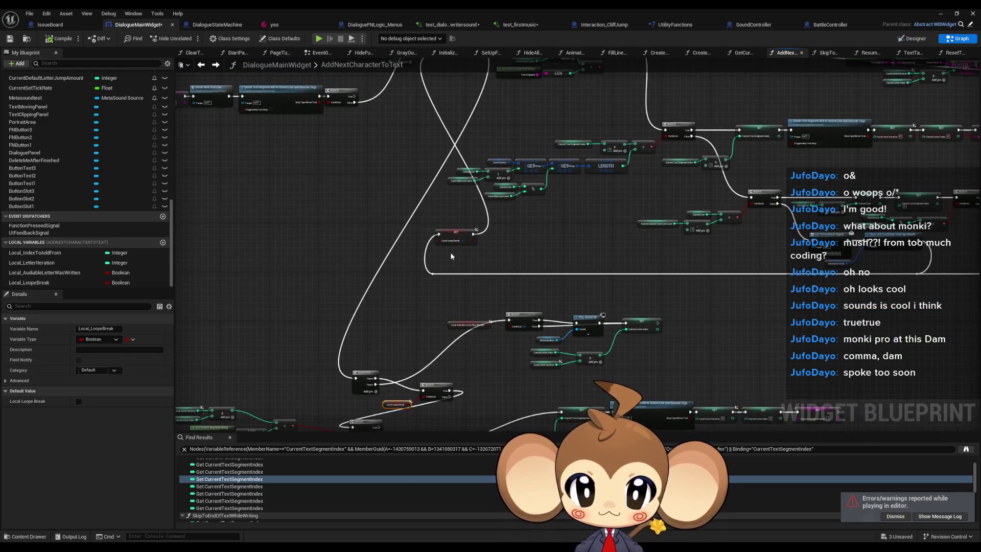
pyautogui.scroll(5, 434, 357)
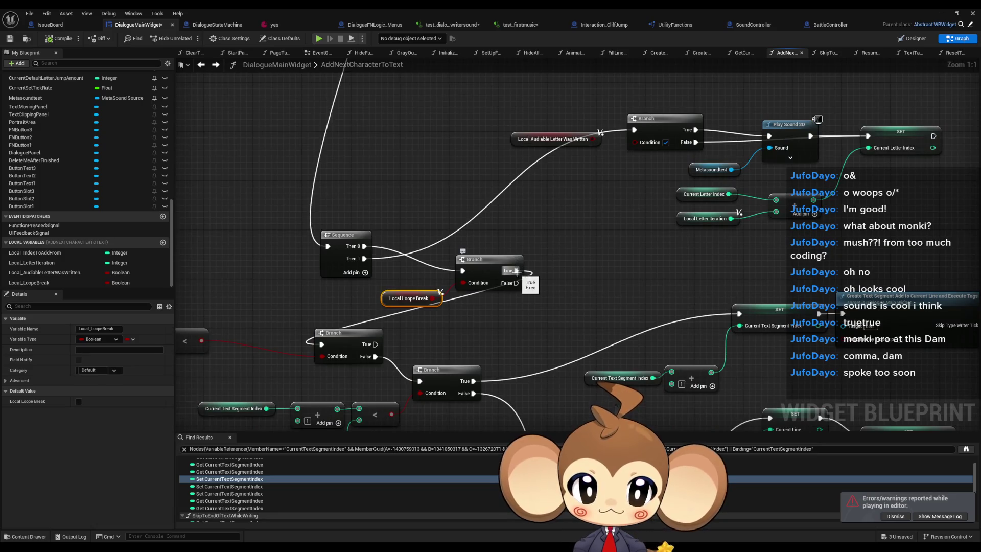
pyautogui.moveTo(516, 282); pyautogui.dragTo(321, 344)
pyautogui.click(544, 320)
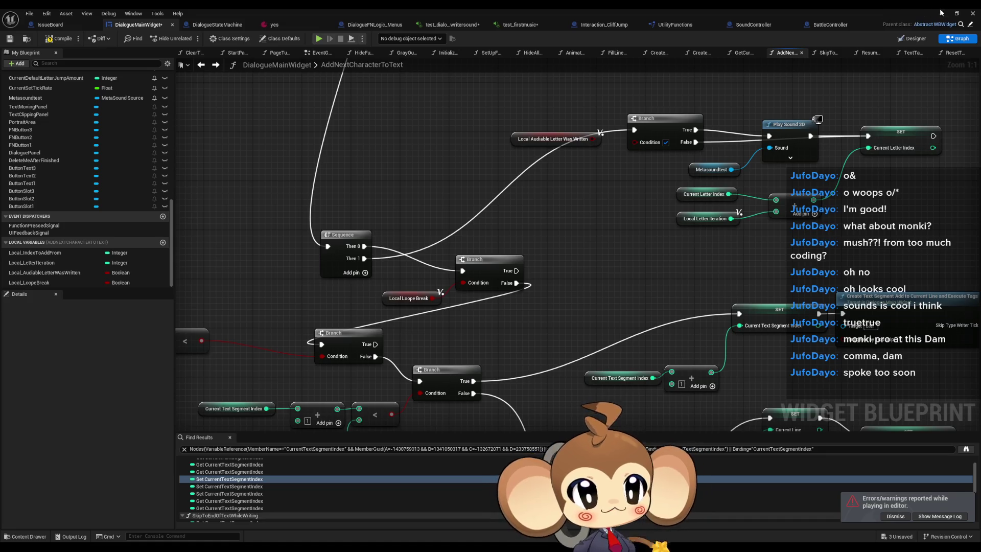
pyautogui.click(941, 14)
pyautogui.hotkey('alt', 'p')
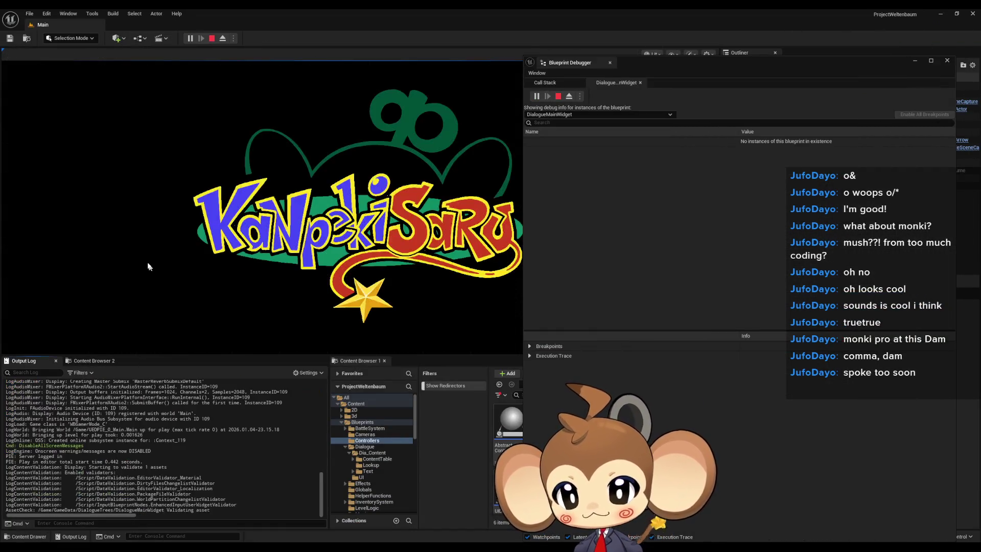
# Load the saved game, let the dialogue type 'Hello' and Mira1–Mira8, then stop the test.
pyautogui.click(106, 302)
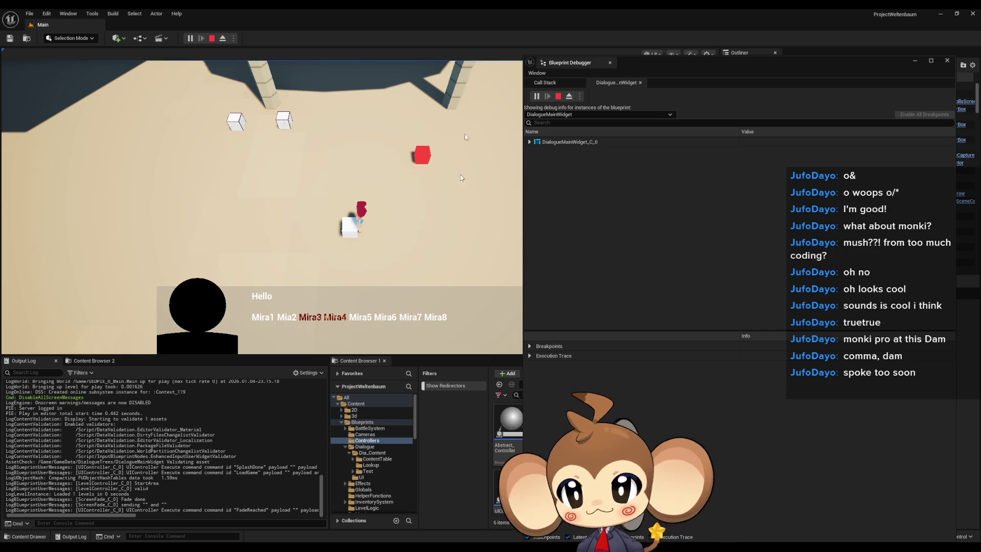
pyautogui.click(212, 39)
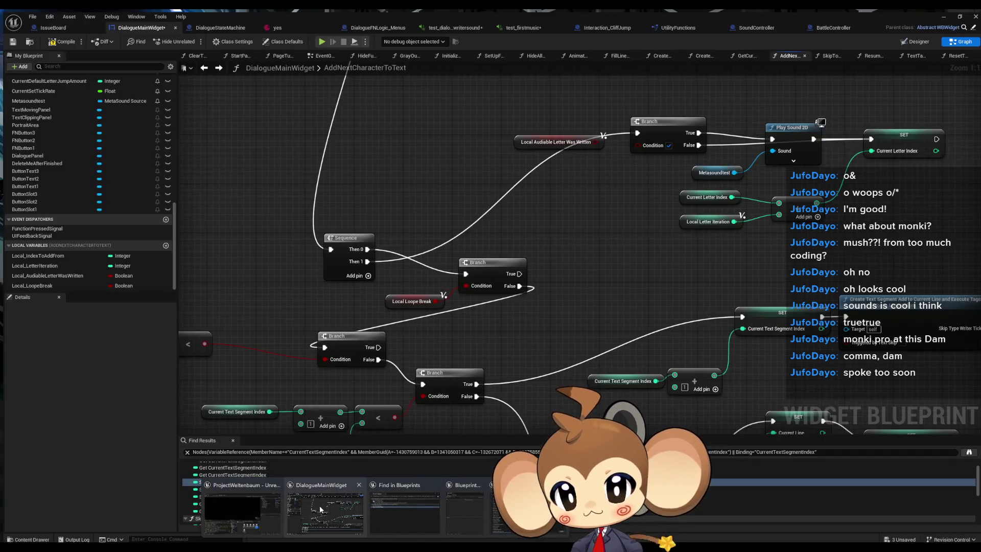
# Back in DialogueMainWidget, locate the Create Text Segment call in AddNextCharacterToText and open its function.
pyautogui.click(319, 505)
pyautogui.scroll(-5, 515, 342)
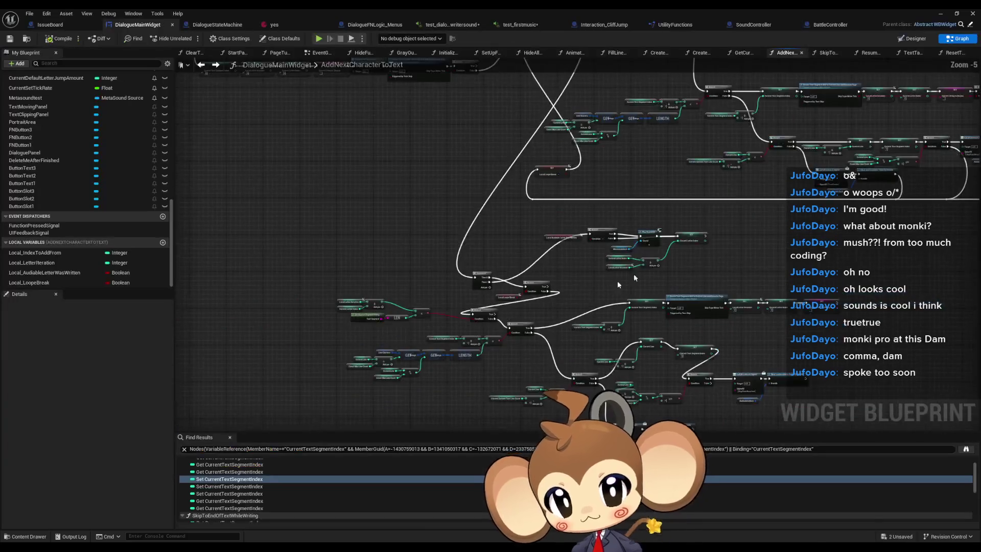
pyautogui.scroll(1, 427, 378)
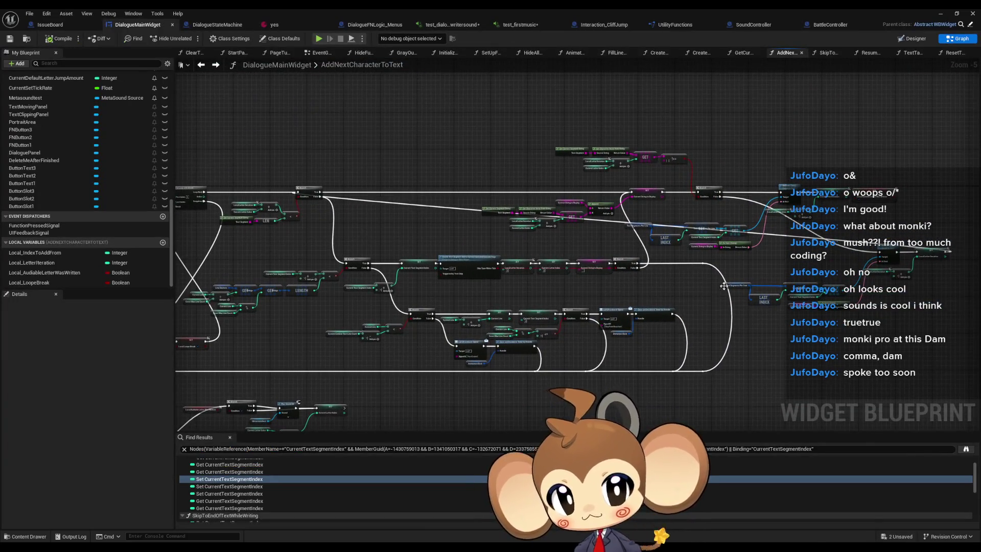
pyautogui.scroll(1, 673, 314)
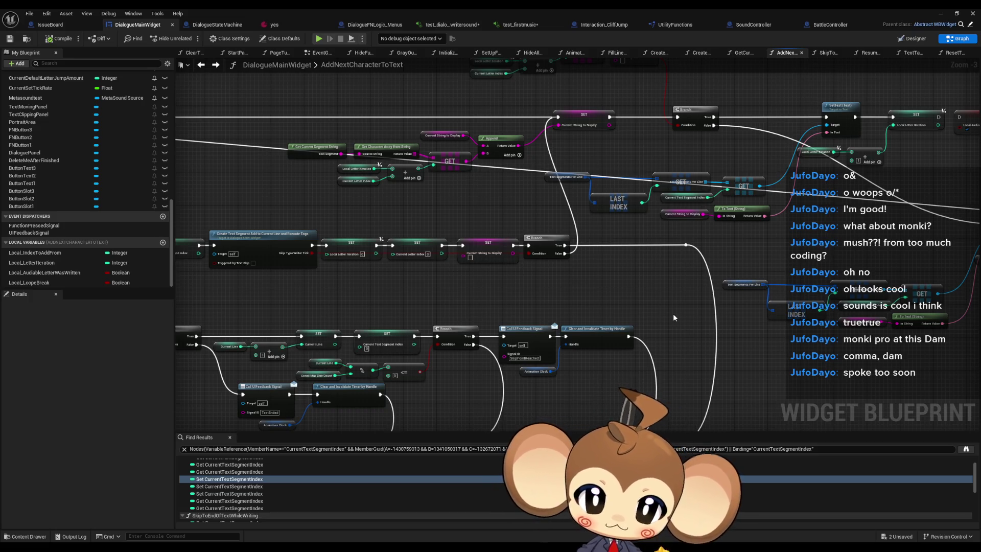
pyautogui.moveTo(461, 224); pyautogui.dragTo(764, 194)
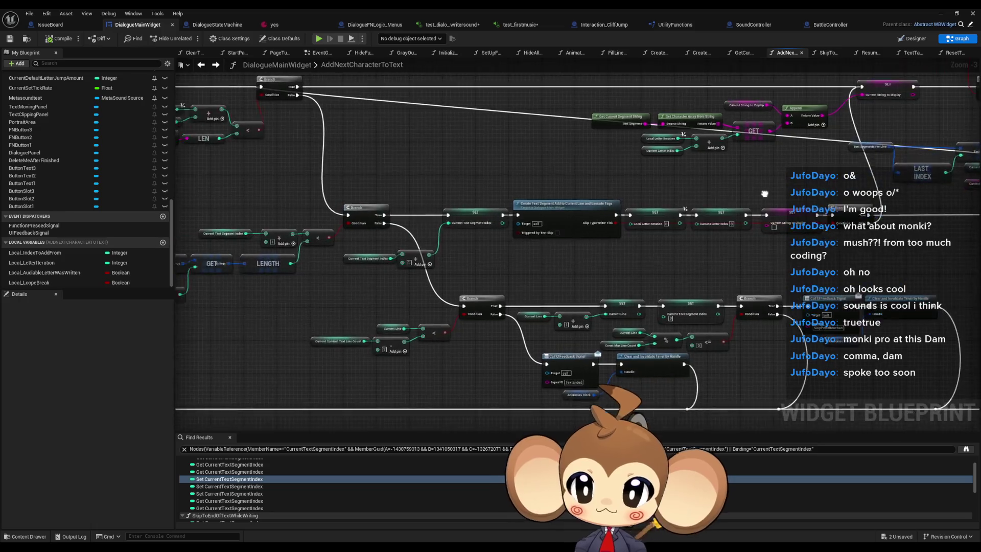
pyautogui.scroll(-1, 482, 191)
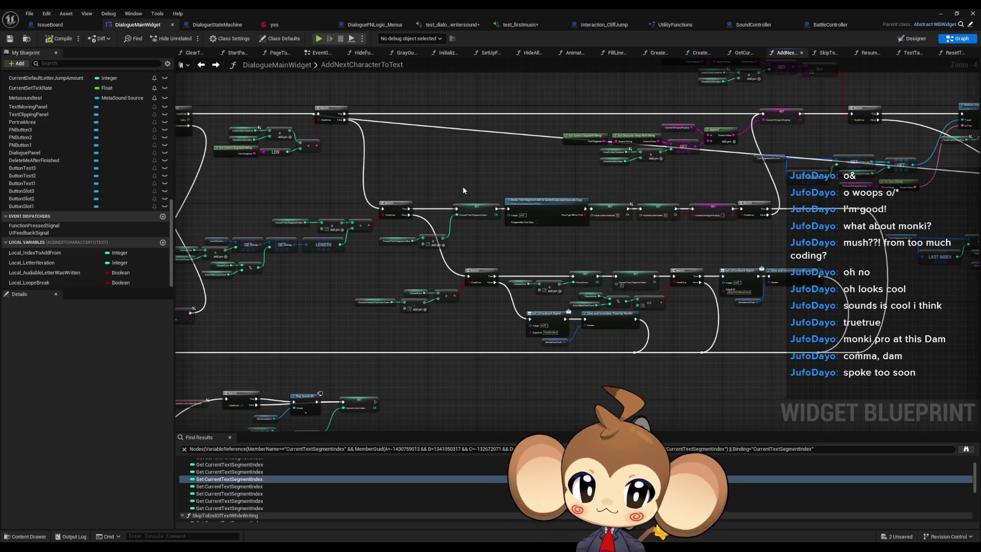
pyautogui.moveTo(749, 189); pyautogui.dragTo(666, 207)
pyautogui.scroll(2, 468, 149)
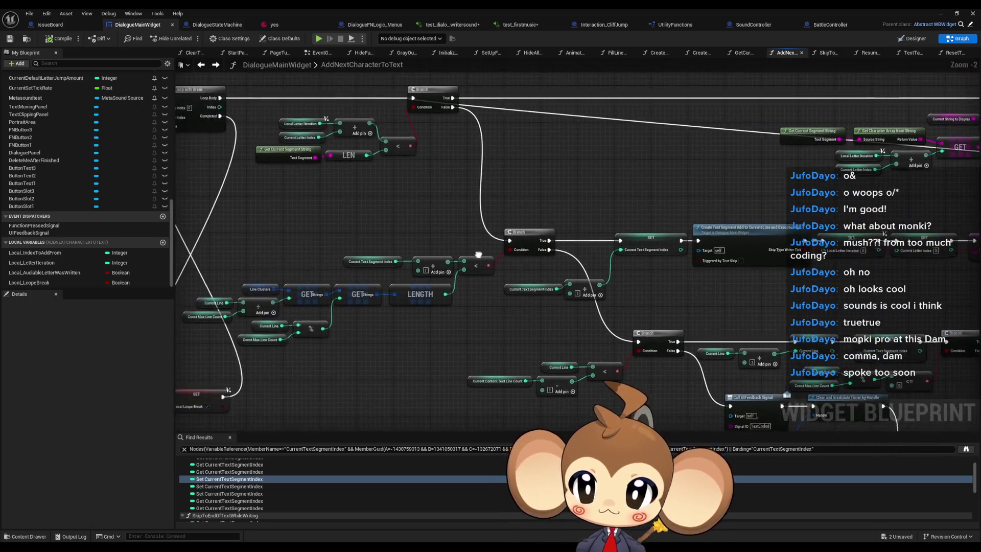
pyautogui.moveTo(506, 260); pyautogui.dragTo(266, 274)
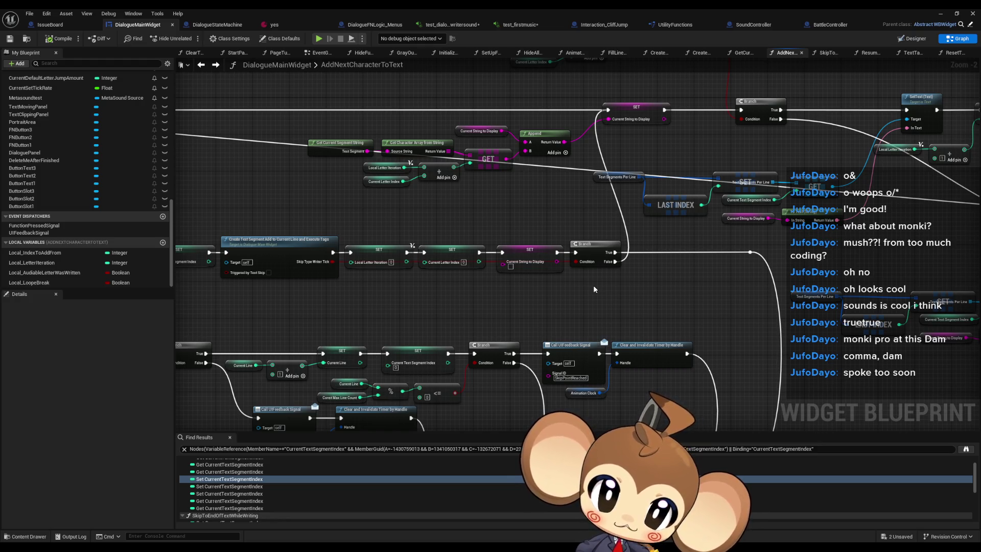
pyautogui.scroll(2, 301, 281)
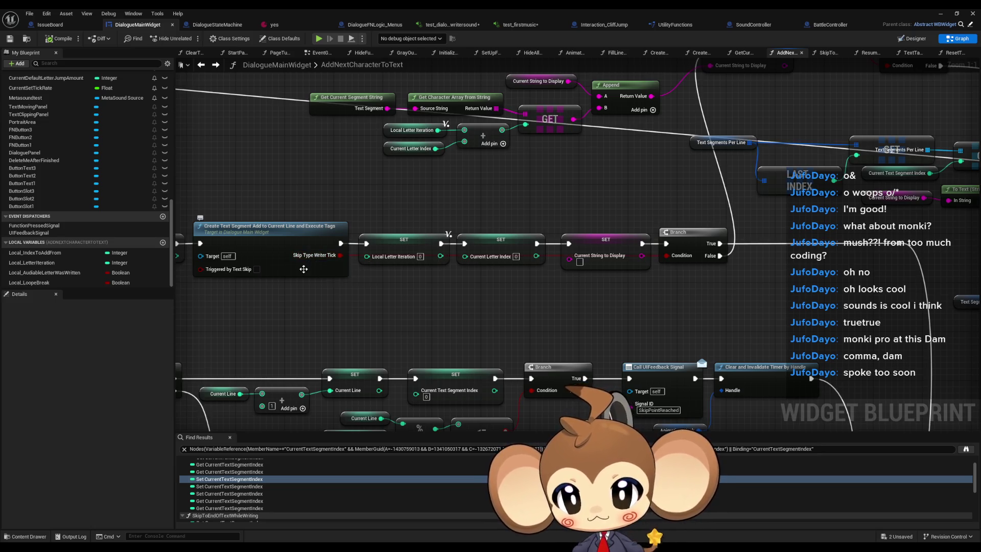
pyautogui.doubleClick(307, 263)
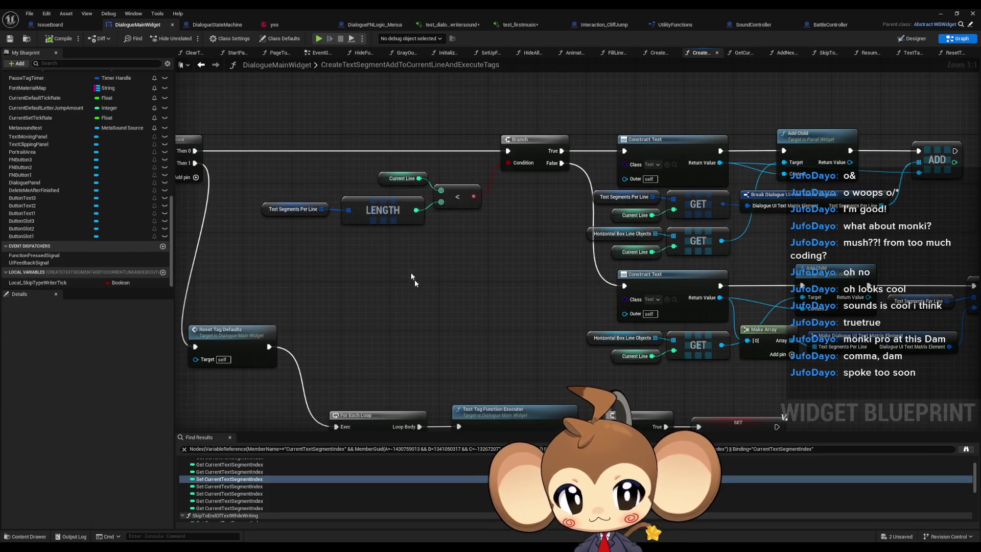
# Open the TextTagFunctionExecuter function graph from the For Each Loop chain.
pyautogui.scroll(-2, 410, 271)
pyautogui.moveTo(355, 230); pyautogui.dragTo(482, 229)
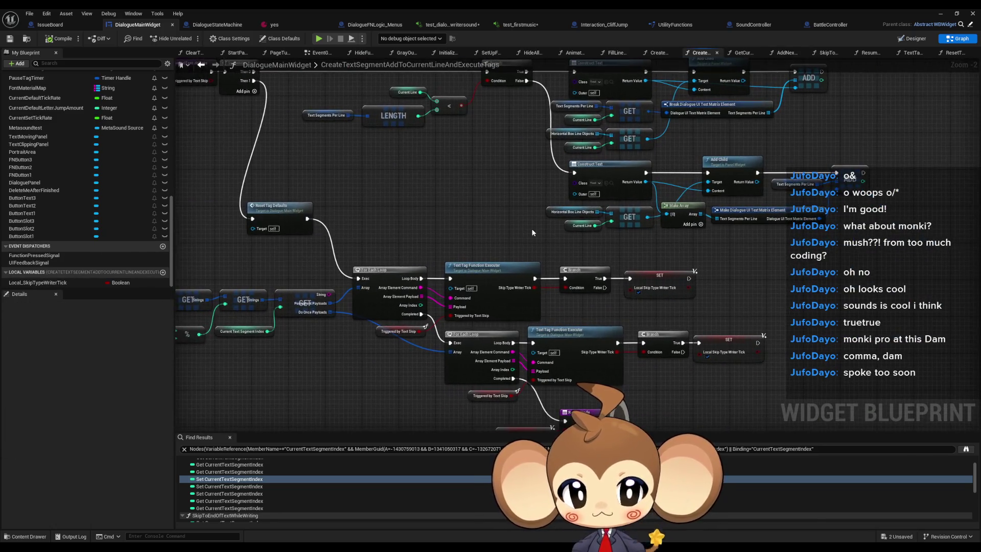
pyautogui.moveTo(379, 213)
pyautogui.mouseDown()
pyautogui.moveTo(514, 244)
pyautogui.moveTo(379, 135)
pyautogui.mouseUp()
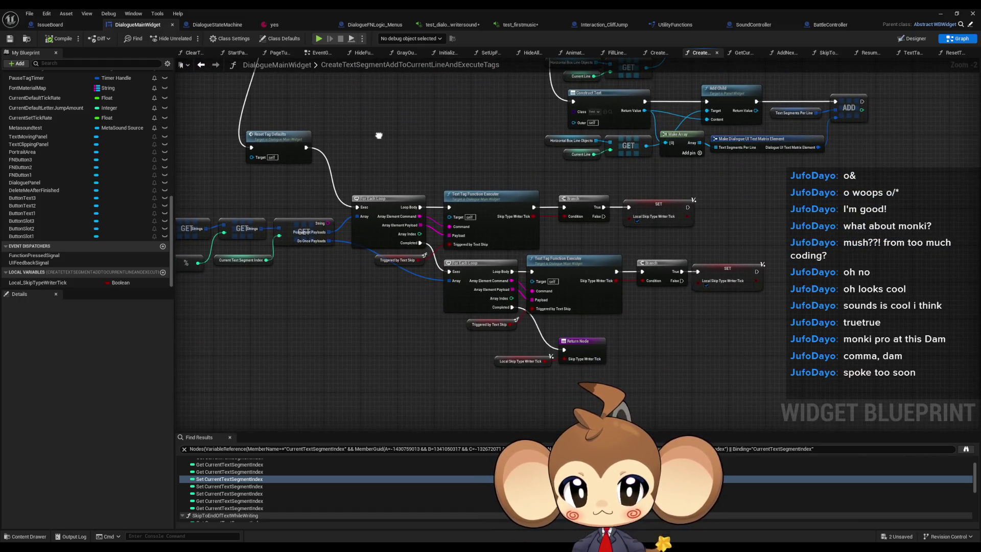
pyautogui.scroll(1, 573, 207)
pyautogui.doubleClick(479, 205)
pyautogui.moveTo(480, 206); pyautogui.dragTo(461, 247)
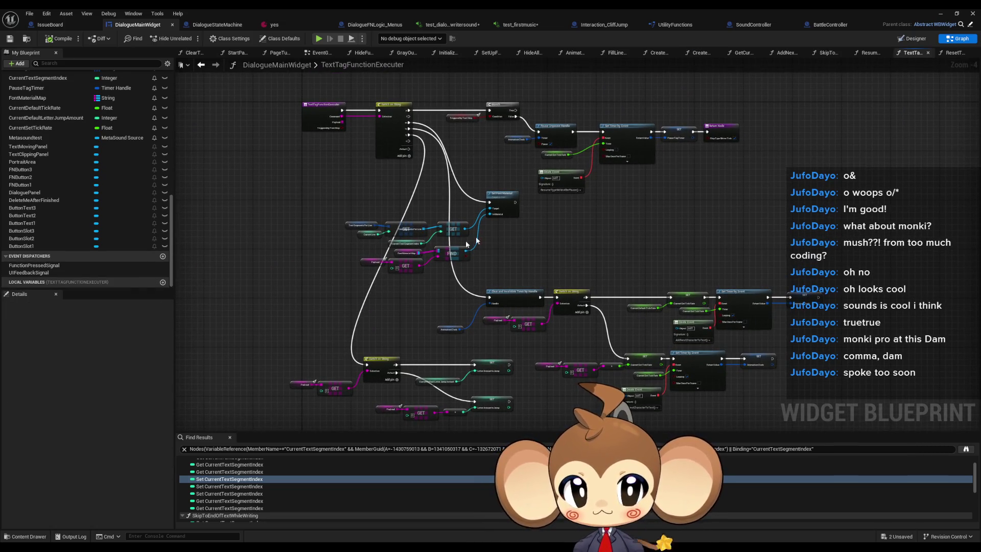
pyautogui.scroll(3, 671, 135)
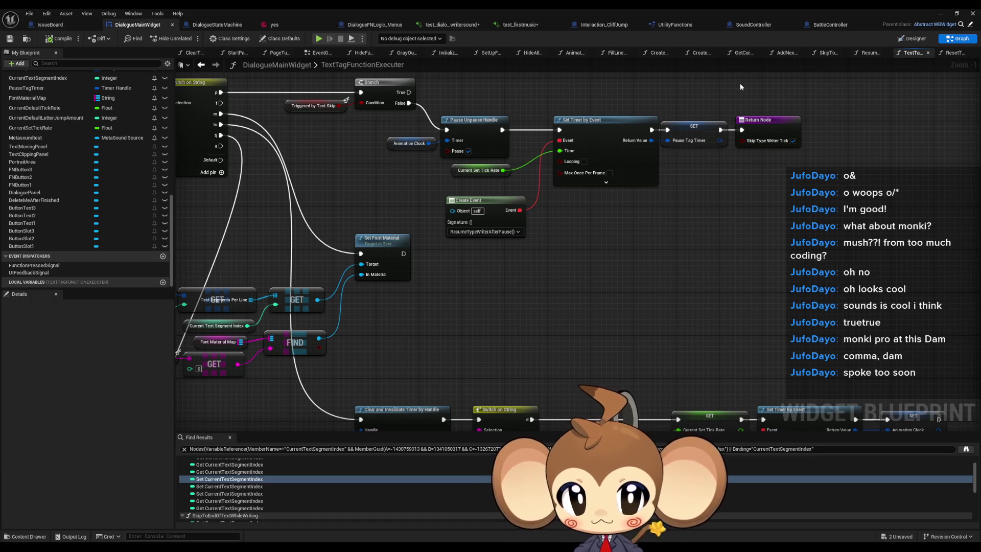
# Inspect its Return Node outputs, then go back to AddNextCharacterToText's Create Text Segment call.
pyautogui.click(756, 120)
pyautogui.scroll(-3, 710, 250)
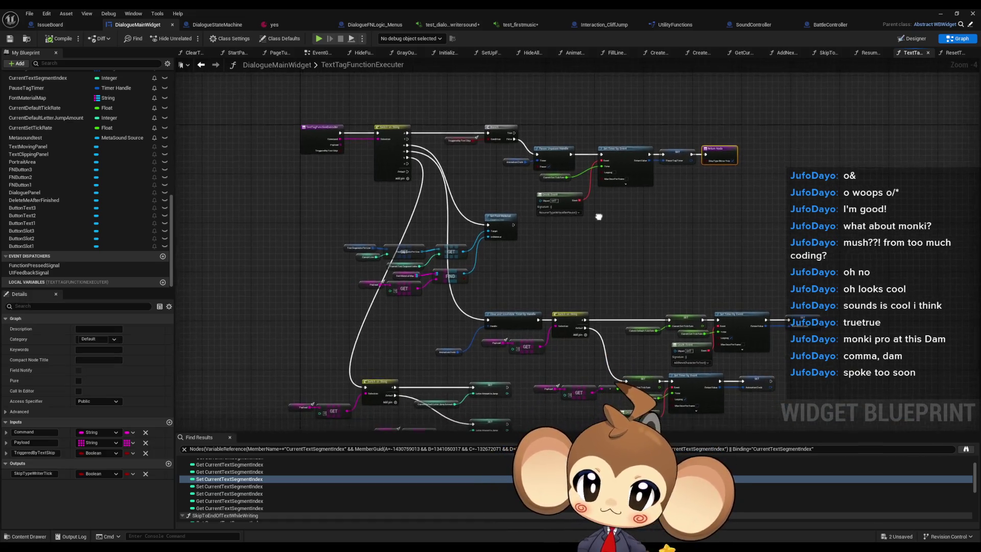
pyautogui.click(202, 65)
pyautogui.moveTo(609, 328)
pyautogui.mouseDown()
pyautogui.moveTo(598, 288)
pyautogui.moveTo(612, 275)
pyautogui.mouseUp()
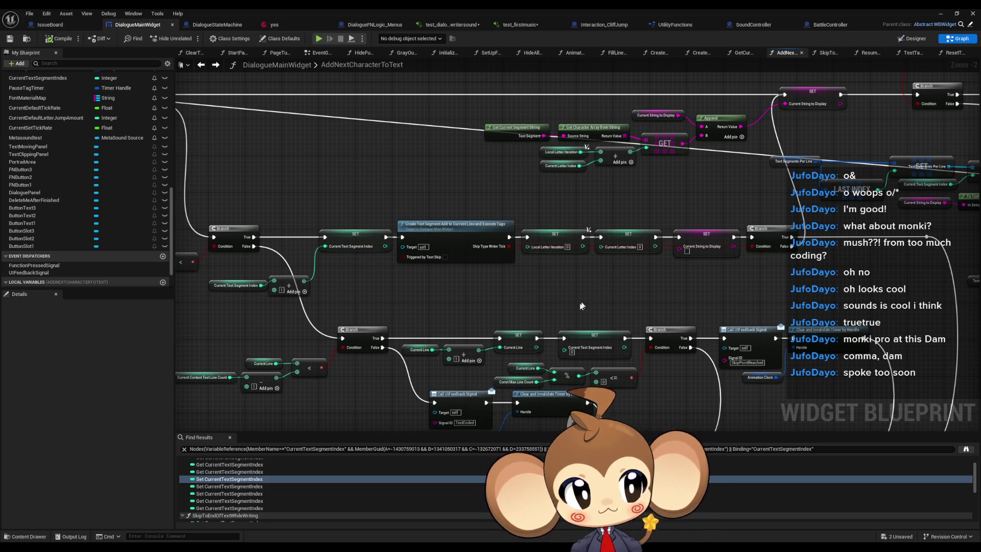
pyautogui.scroll(-3, 584, 303)
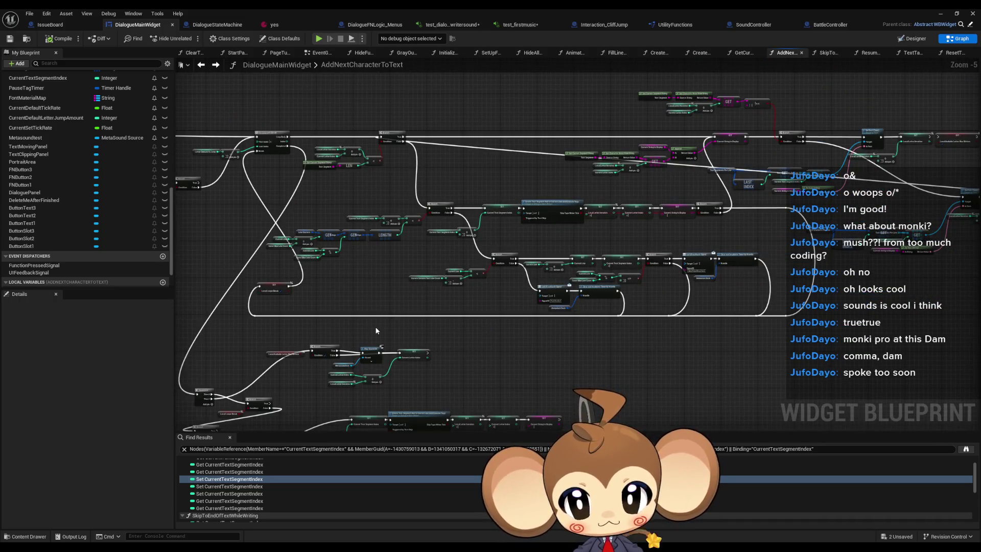
pyautogui.moveTo(287, 357); pyautogui.dragTo(391, 302)
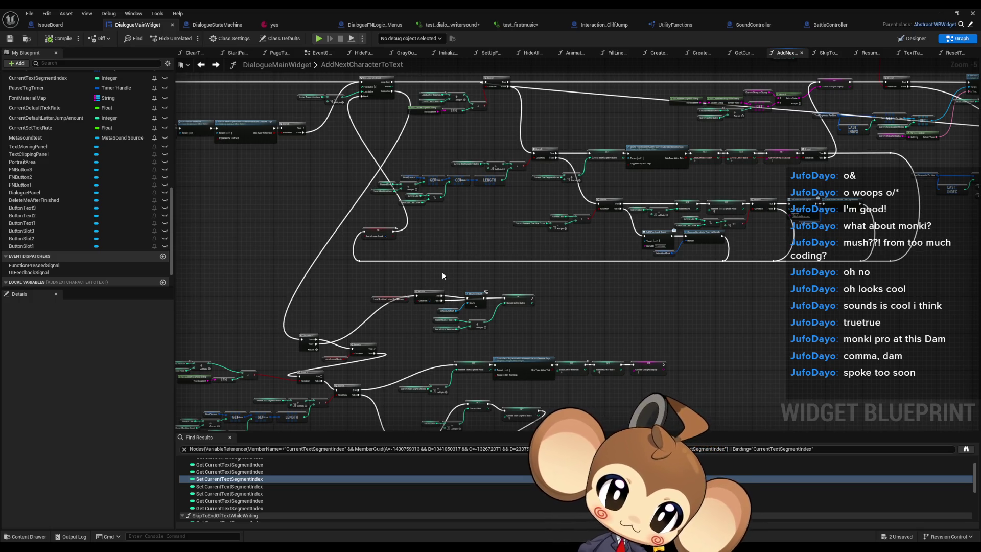
pyautogui.moveTo(460, 213); pyautogui.dragTo(410, 239)
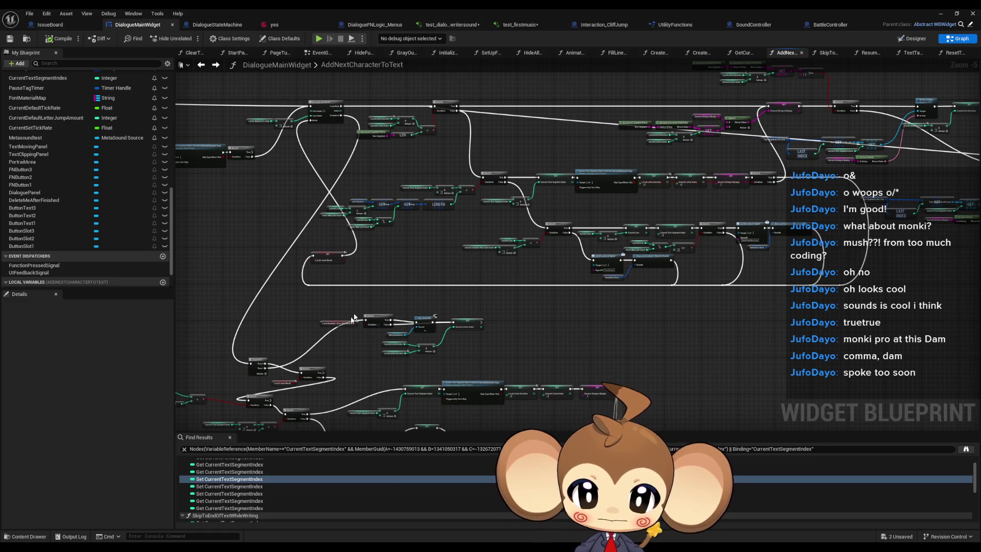
pyautogui.scroll(3, 358, 309)
pyautogui.moveTo(386, 268)
pyautogui.mouseDown()
pyautogui.moveTo(444, 243)
pyautogui.moveTo(350, 265)
pyautogui.moveTo(417, 251)
pyautogui.mouseUp()
# Connect the For Loop's Completed output to the sound Branch.
pyautogui.click(472, 217)
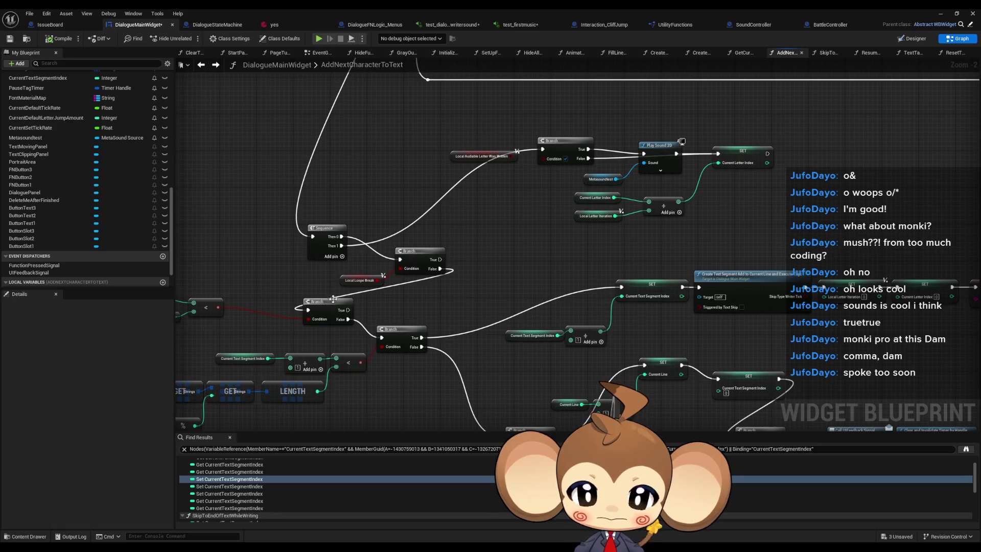
pyautogui.scroll(-2, 368, 297)
pyautogui.moveTo(499, 270); pyautogui.dragTo(627, 268)
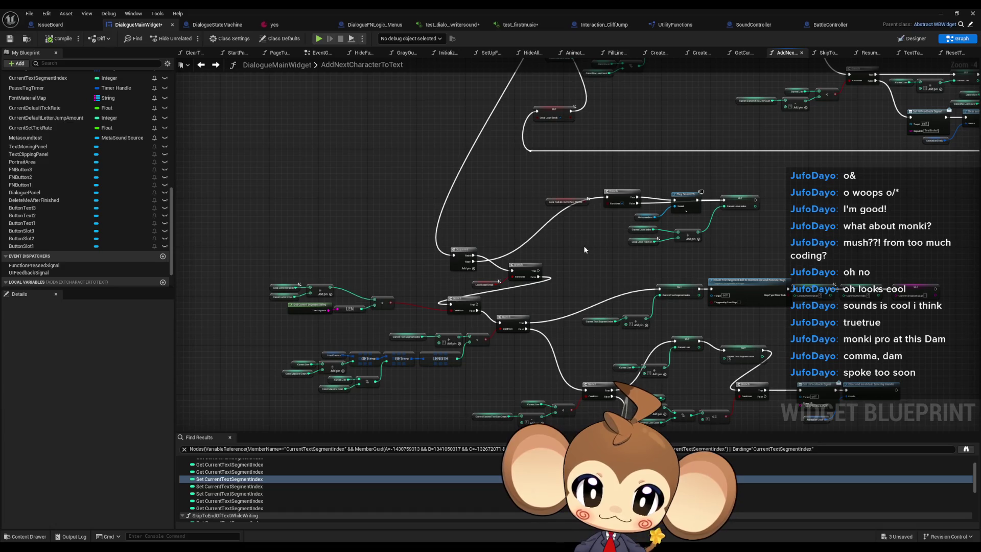
pyautogui.hotkey('ctrl', 'z')
pyautogui.moveTo(491, 214); pyautogui.dragTo(519, 181)
pyautogui.moveTo(513, 101)
pyautogui.mouseDown()
pyautogui.moveTo(524, 240)
pyautogui.moveTo(551, 374)
pyautogui.mouseUp()
# Rework connections around the reroute knot and loop nodes, then save the DialogueMainWidget blueprint.
pyautogui.moveTo(533, 266); pyautogui.dragTo(497, 266)
pyautogui.moveTo(509, 347); pyautogui.dragTo(466, 348)
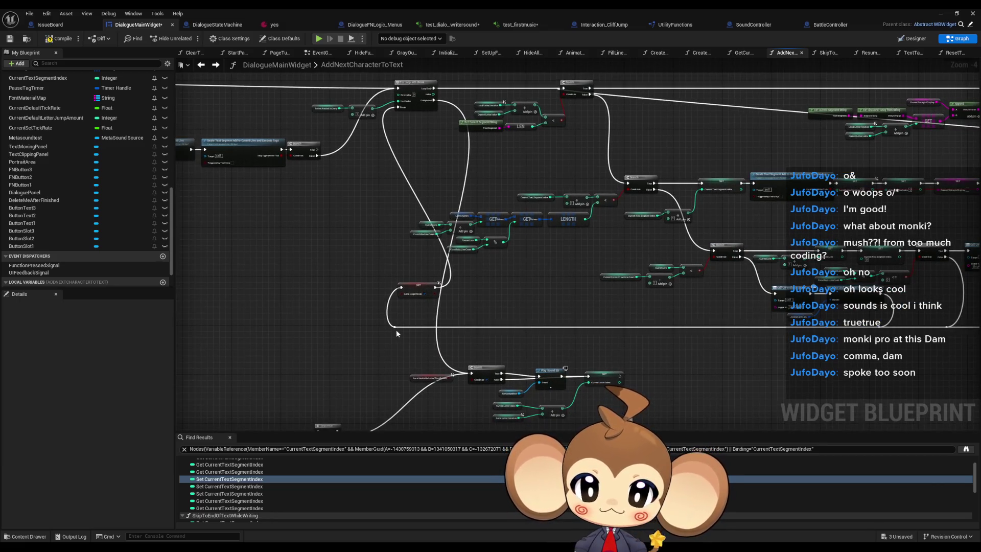
pyautogui.moveTo(395, 327)
pyautogui.mouseDown()
pyautogui.moveTo(397, 106)
pyautogui.moveTo(400, 313)
pyautogui.moveTo(404, 277)
pyautogui.mouseUp()
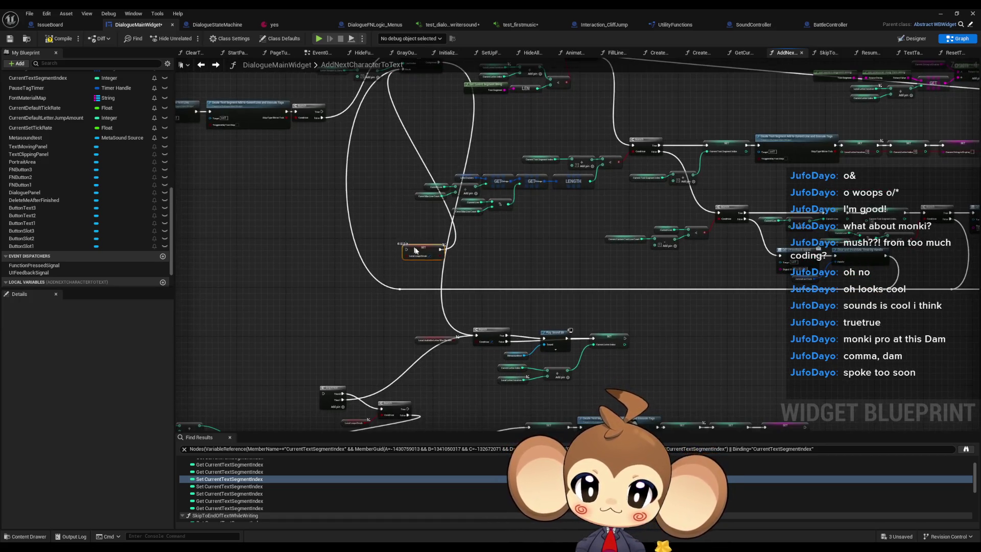
pyautogui.moveTo(382, 398)
pyautogui.mouseDown()
pyautogui.moveTo(414, 266)
pyautogui.moveTo(373, 209)
pyautogui.moveTo(439, 189)
pyautogui.moveTo(451, 199)
pyautogui.mouseUp()
pyautogui.scroll(-1, 450, 199)
pyautogui.moveTo(344, 197); pyautogui.dragTo(569, 339)
pyautogui.moveTo(460, 209); pyautogui.dragTo(852, 377)
pyautogui.moveTo(612, 219)
pyautogui.mouseDown()
pyautogui.moveTo(691, 250)
pyautogui.moveTo(332, 221)
pyautogui.mouseUp()
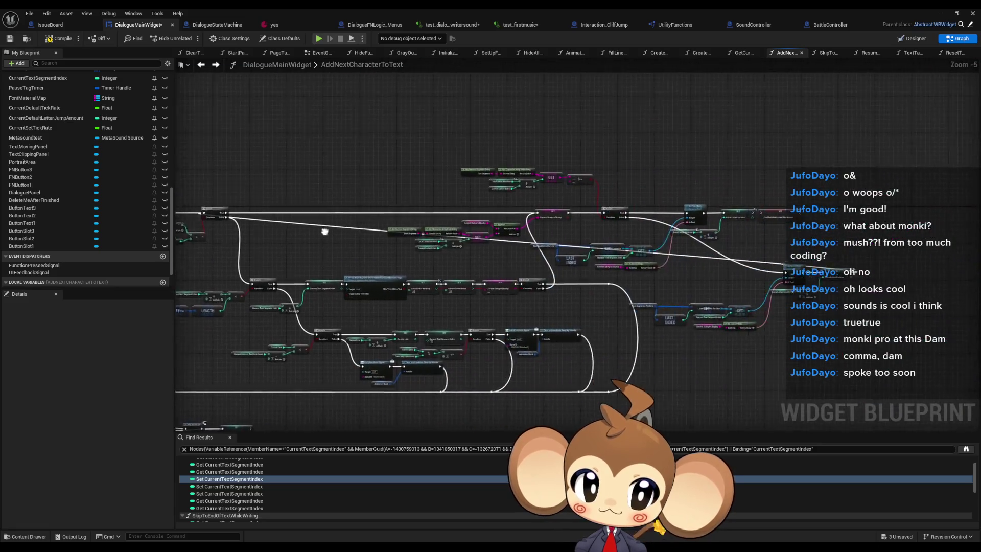
pyautogui.scroll(2, 632, 172)
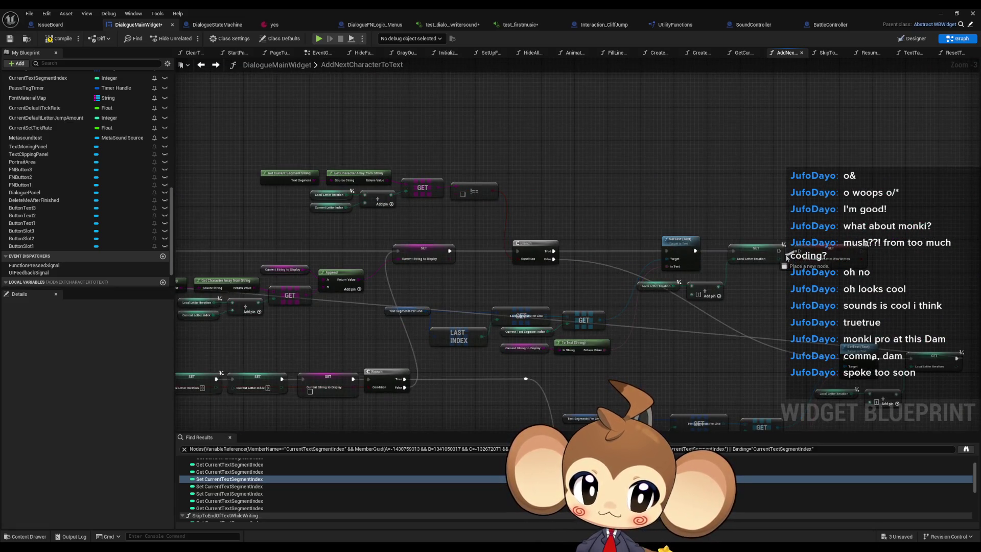
pyautogui.scroll(-3, 709, 306)
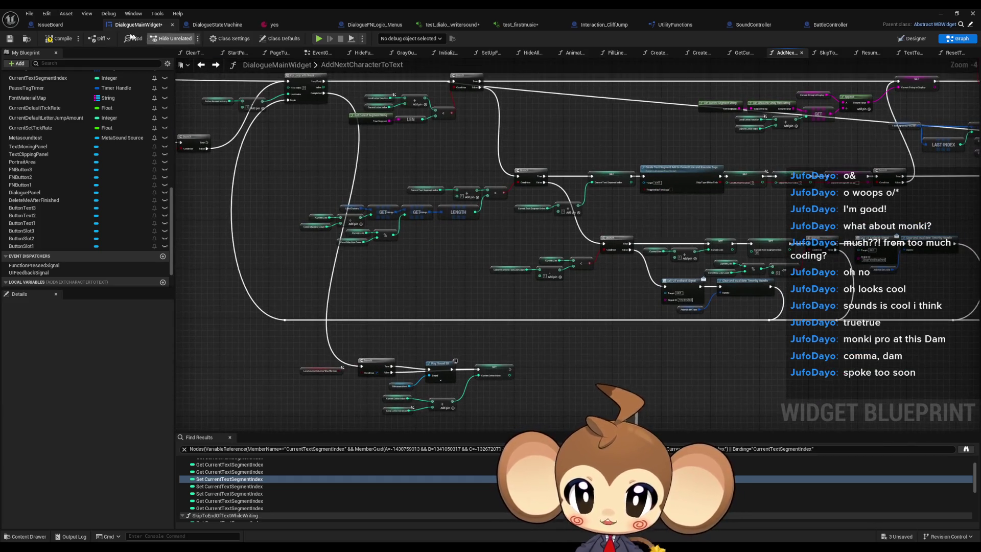
pyautogui.hotkey('ctrl', 's')
# Wire Local Audiable Letter Was Written into the sound Branch condition and launch a play-in-editor test.
pyautogui.scroll(-1, 655, 196)
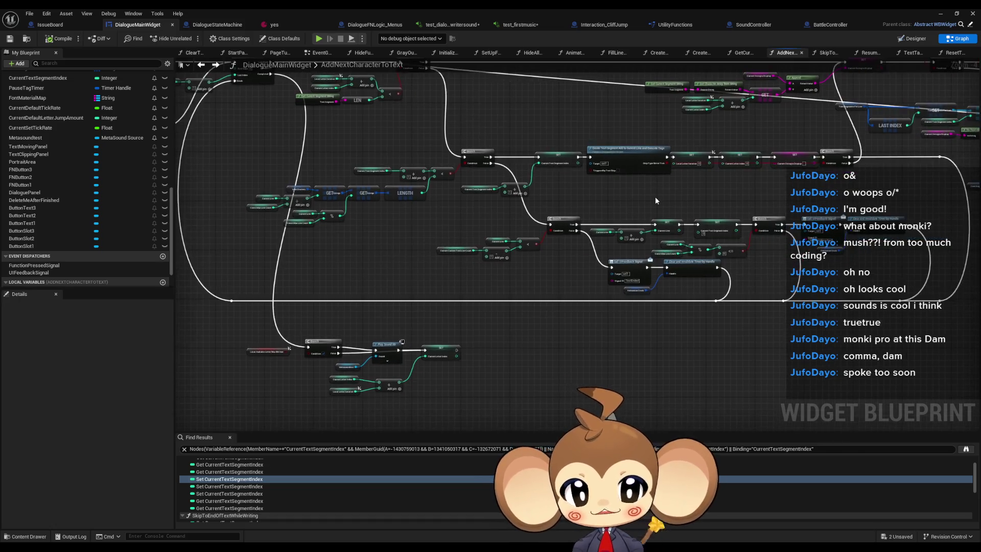
pyautogui.scroll(1, 386, 258)
pyautogui.scroll(3, 406, 311)
pyautogui.moveTo(409, 315); pyautogui.dragTo(376, 312)
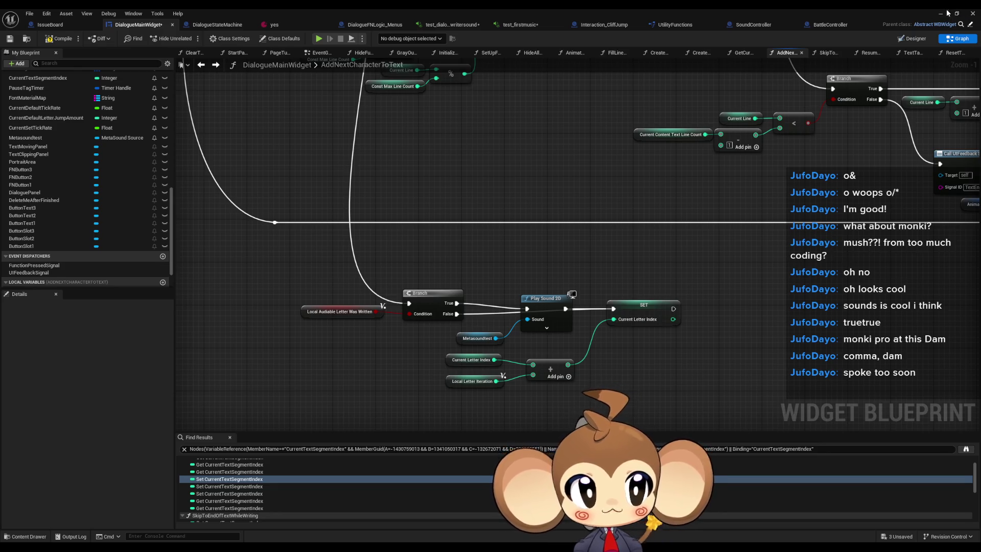
pyautogui.click(941, 13)
pyautogui.click(190, 38)
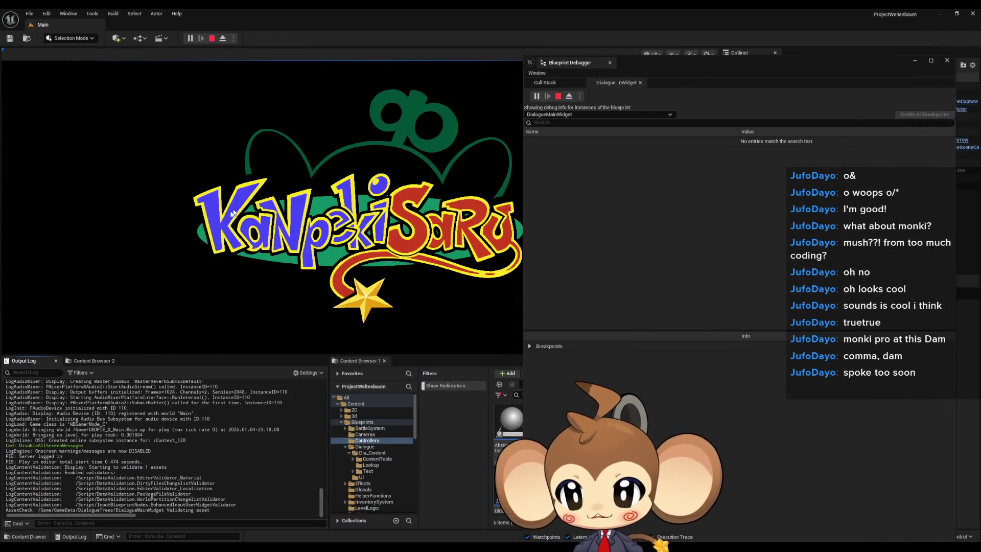
# Load the saved game, close the Blueprint Debugger, watch 'Mira Mira' and 'MIRA MIRA MIRA' type out, then stop.
pyautogui.click(107, 305)
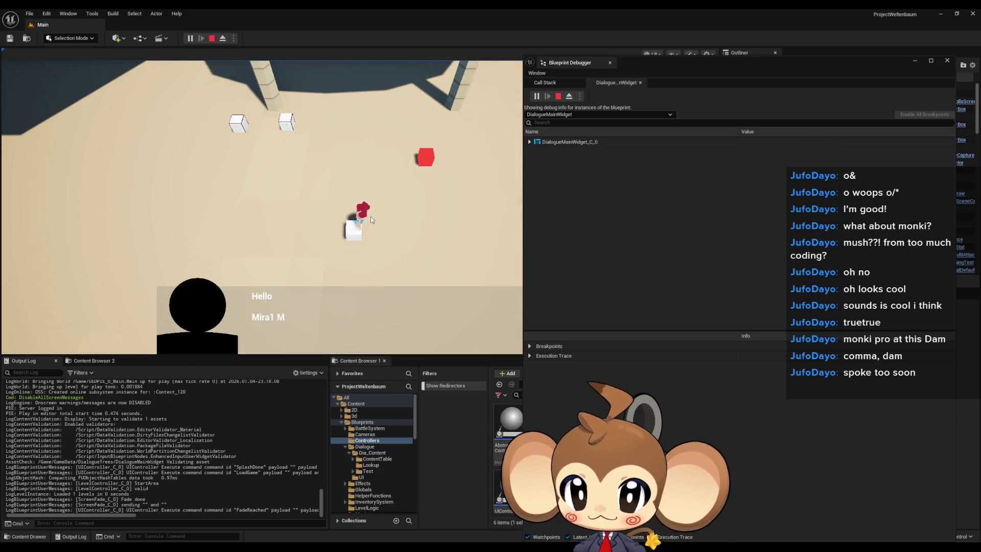
pyautogui.click(915, 61)
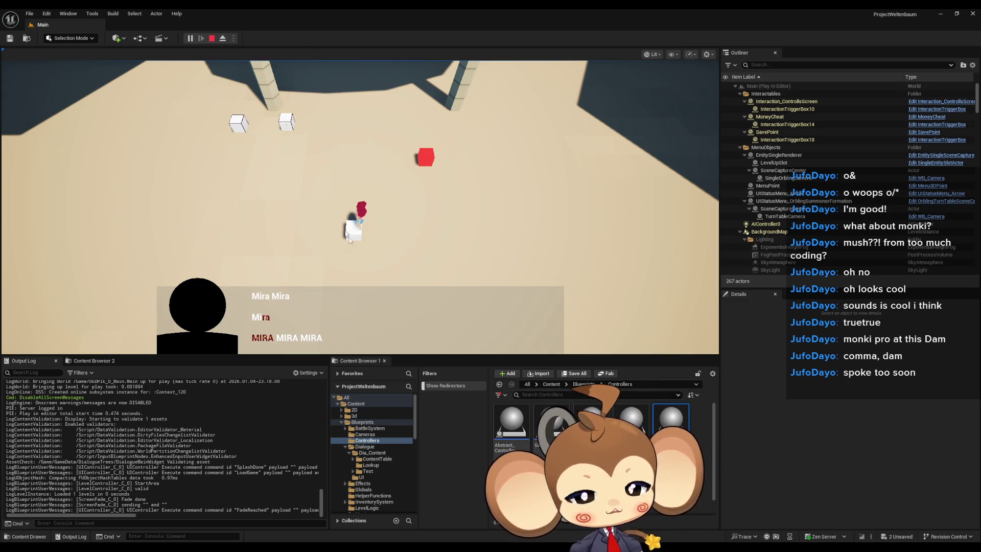
pyautogui.click(212, 39)
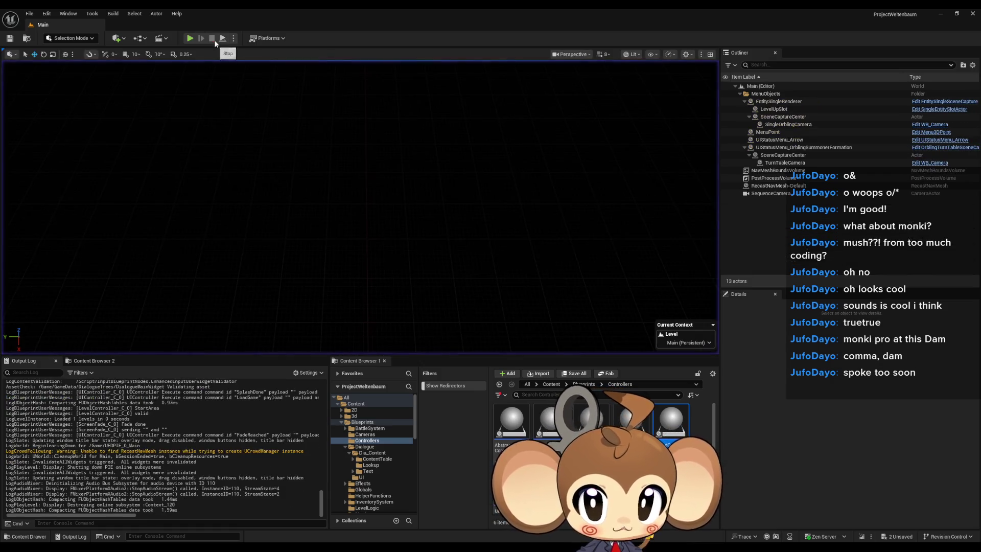
pyautogui.click(355, 519)
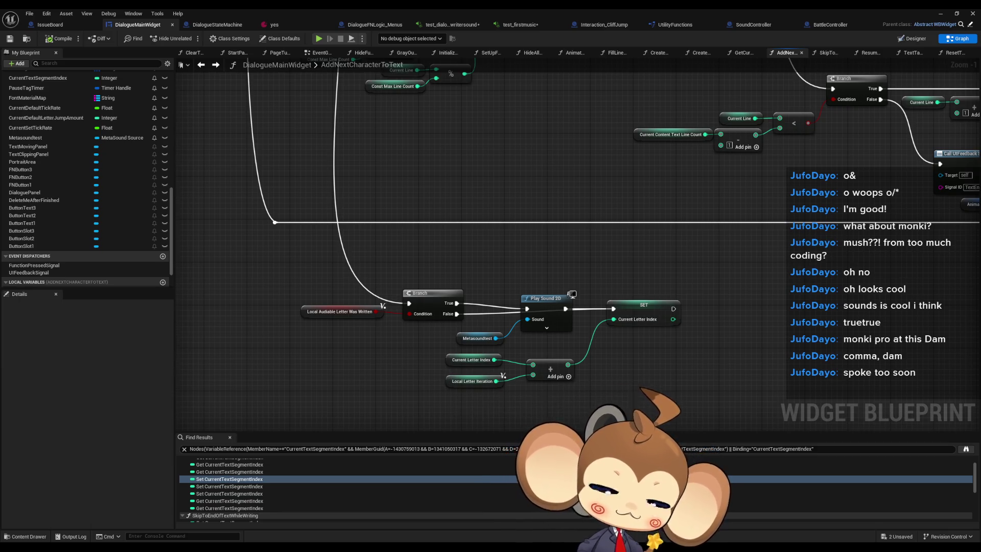
pyautogui.scroll(-1, 609, 345)
pyautogui.scroll(-3, 609, 346)
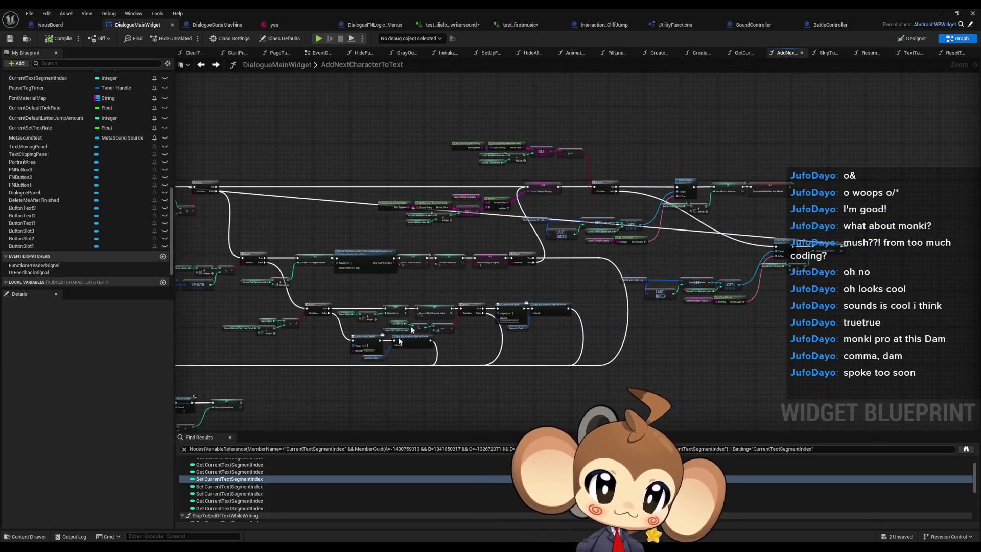
pyautogui.scroll(4, 479, 279)
pyautogui.moveTo(431, 121); pyautogui.dragTo(743, 234)
pyautogui.scroll(-5, 569, 257)
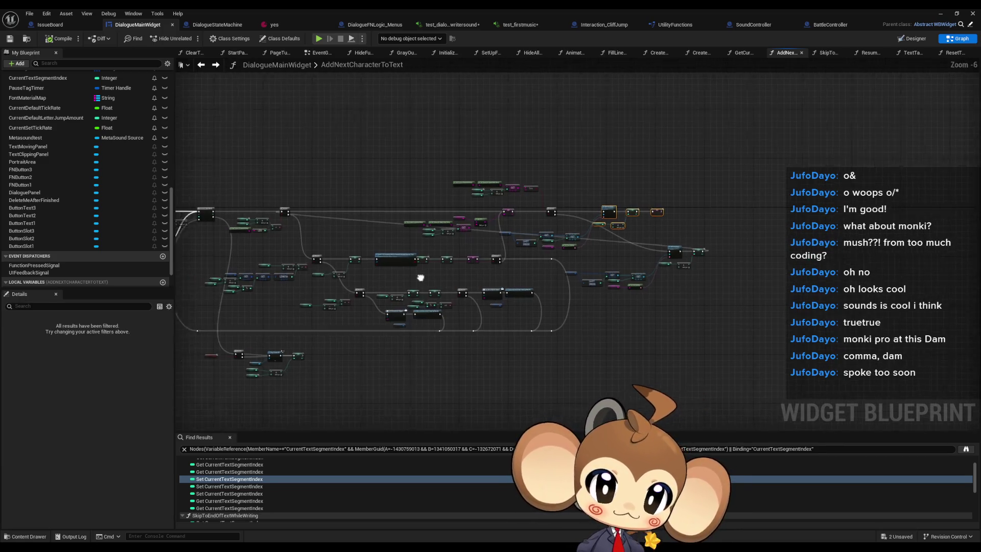
pyautogui.click(654, 351)
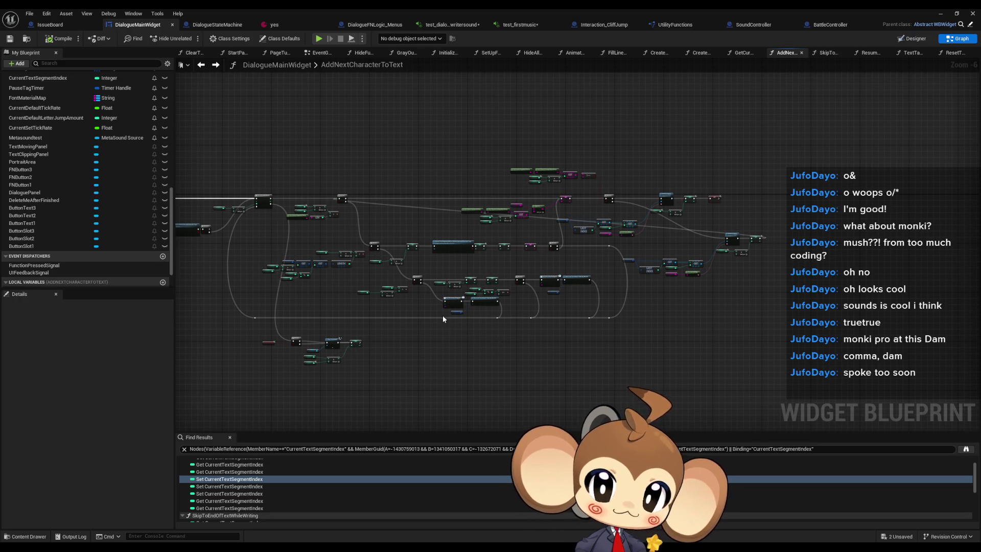
pyautogui.moveTo(442, 315); pyautogui.dragTo(513, 307)
pyautogui.scroll(1, 311, 216)
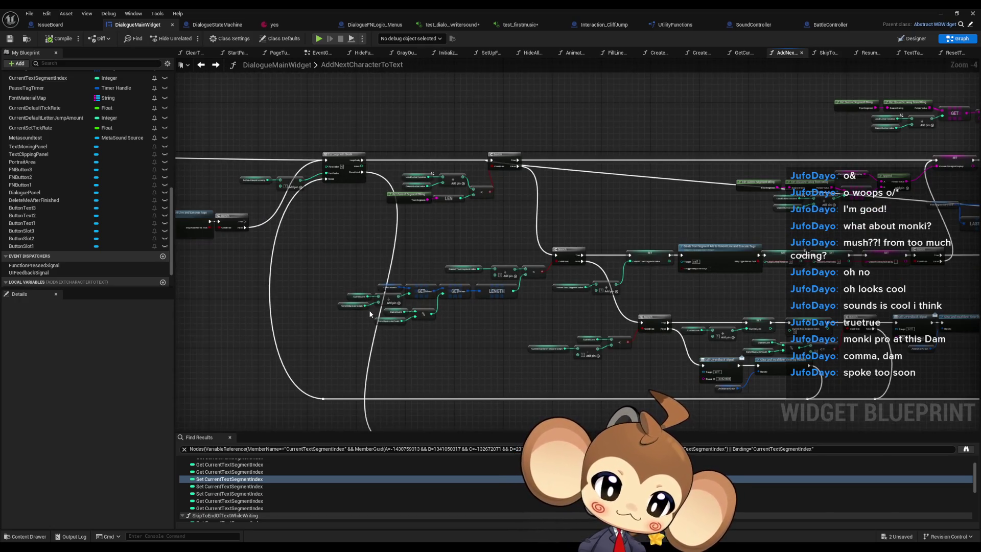
pyautogui.scroll(1, 369, 310)
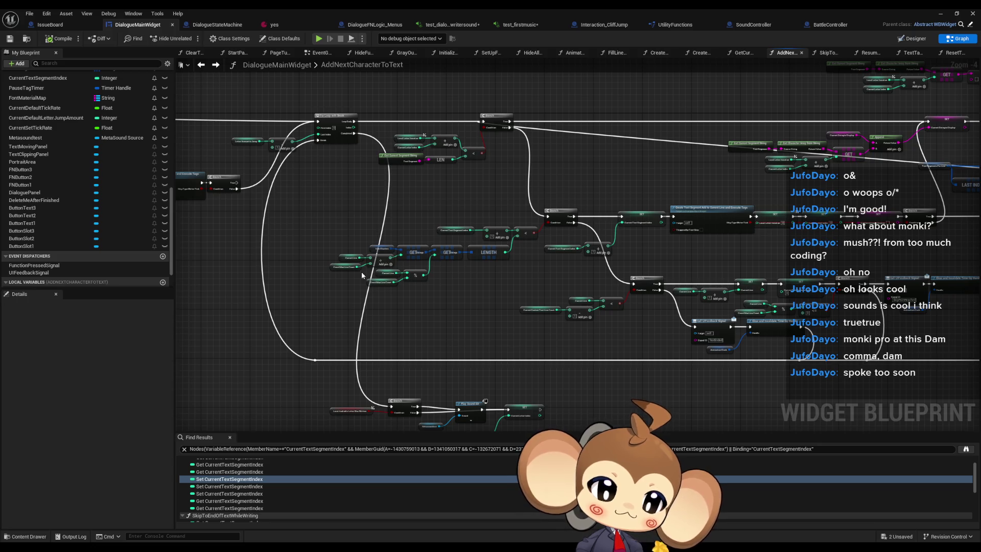
pyautogui.moveTo(498, 312); pyautogui.dragTo(466, 282)
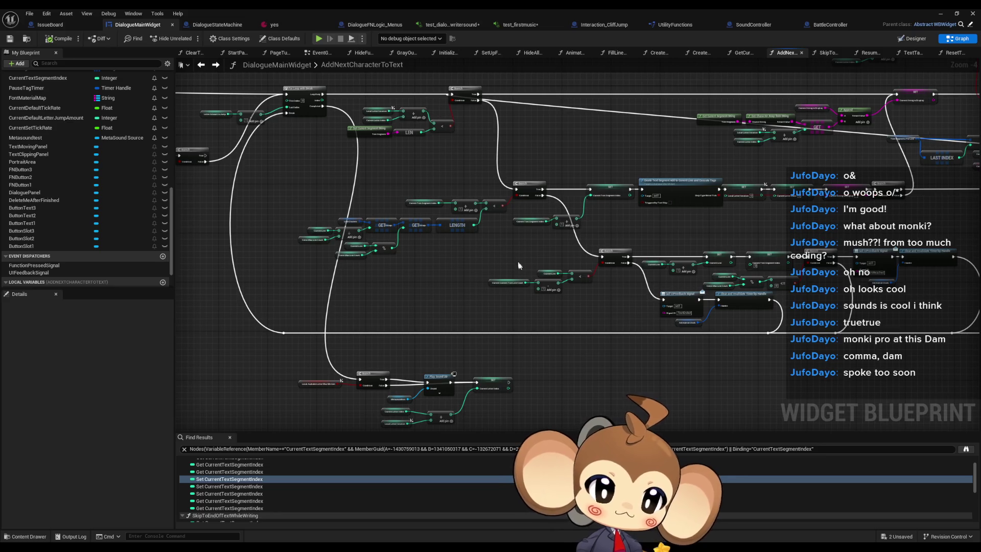
pyautogui.scroll(1, 723, 294)
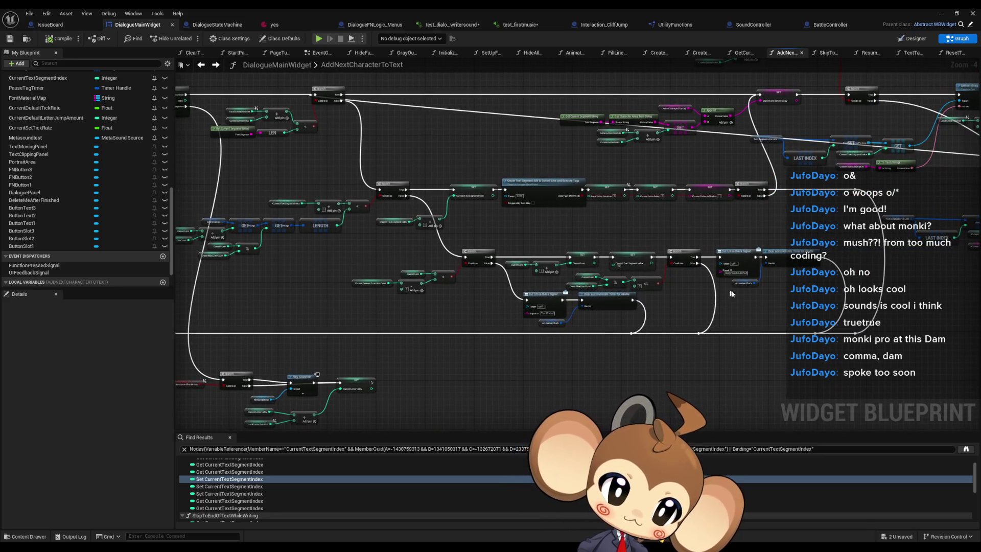
pyautogui.scroll(1, 750, 284)
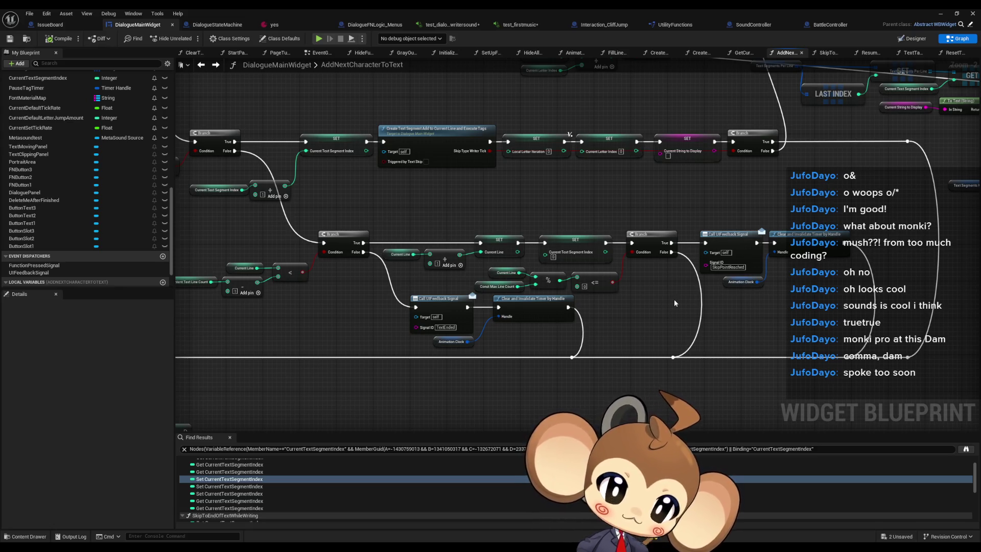
pyautogui.moveTo(673, 300); pyautogui.dragTo(956, 462)
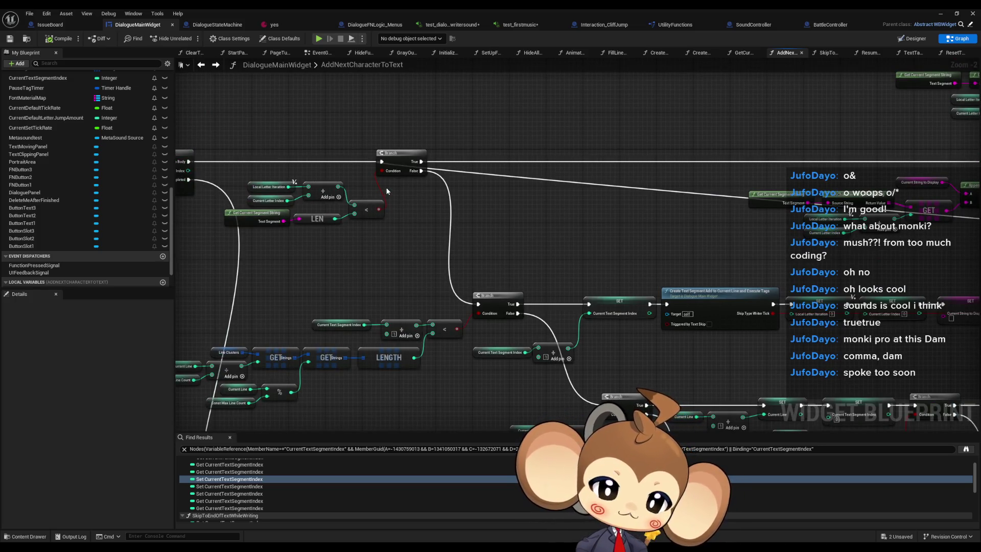
pyautogui.scroll(-3, 426, 221)
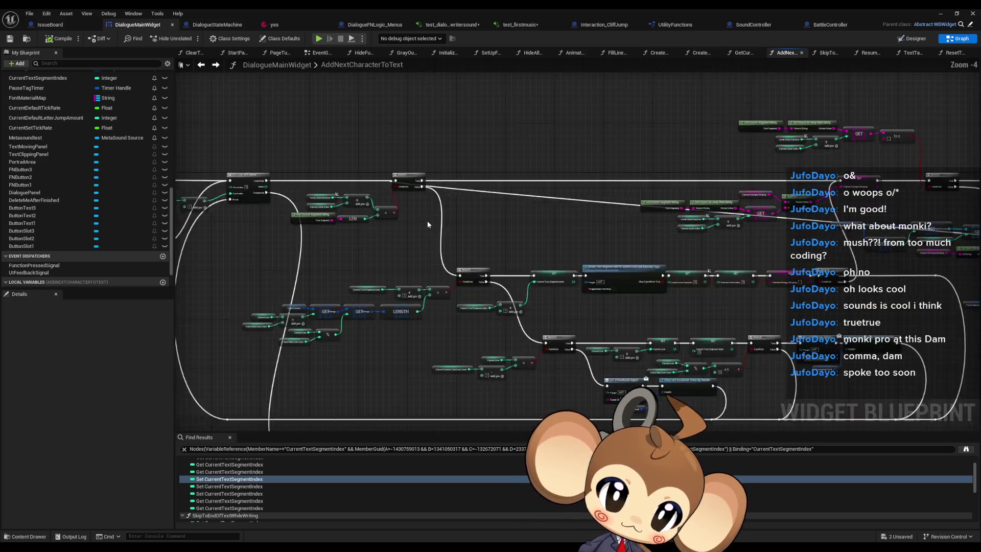
pyautogui.moveTo(468, 226); pyautogui.dragTo(410, 226)
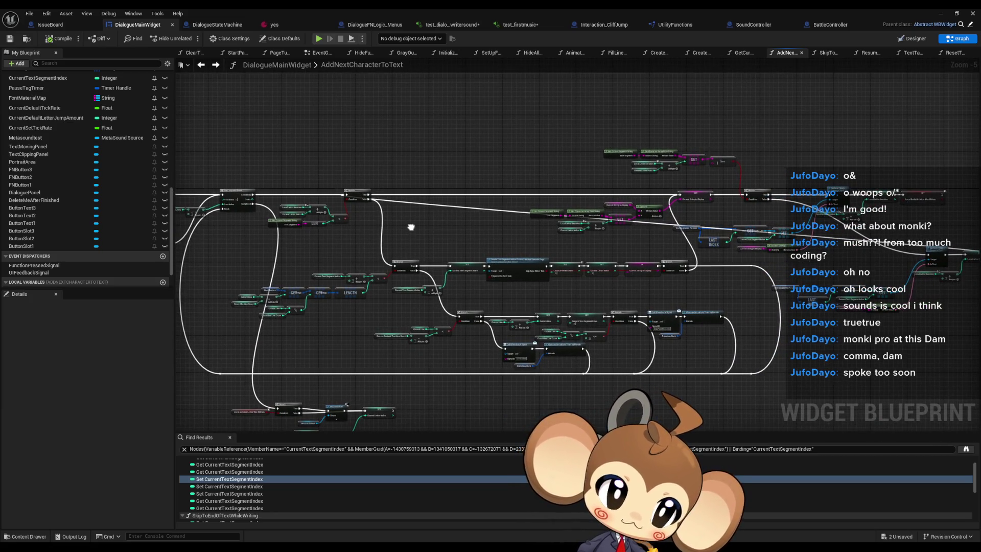
pyautogui.moveTo(410, 226); pyautogui.dragTo(410, 227)
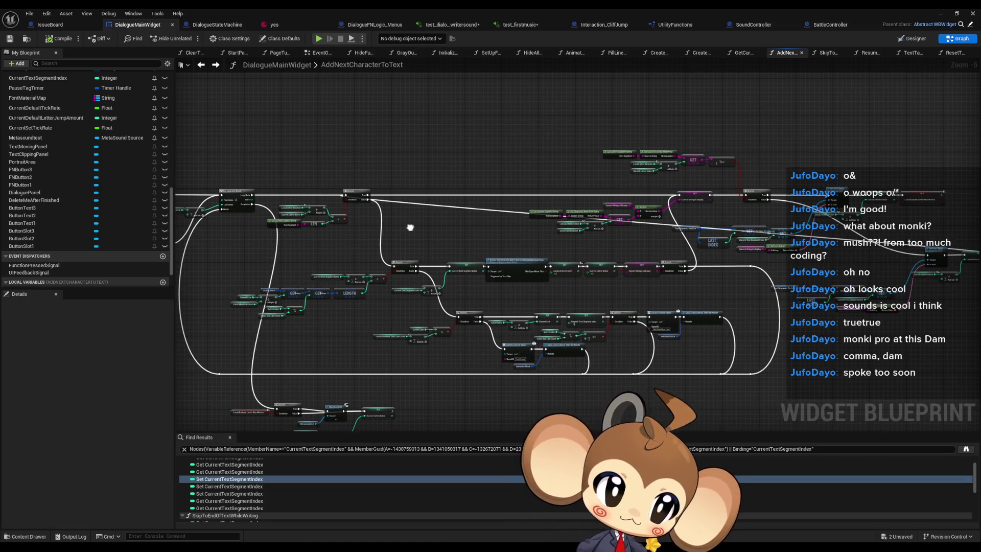
pyautogui.moveTo(409, 226); pyautogui.dragTo(436, 215)
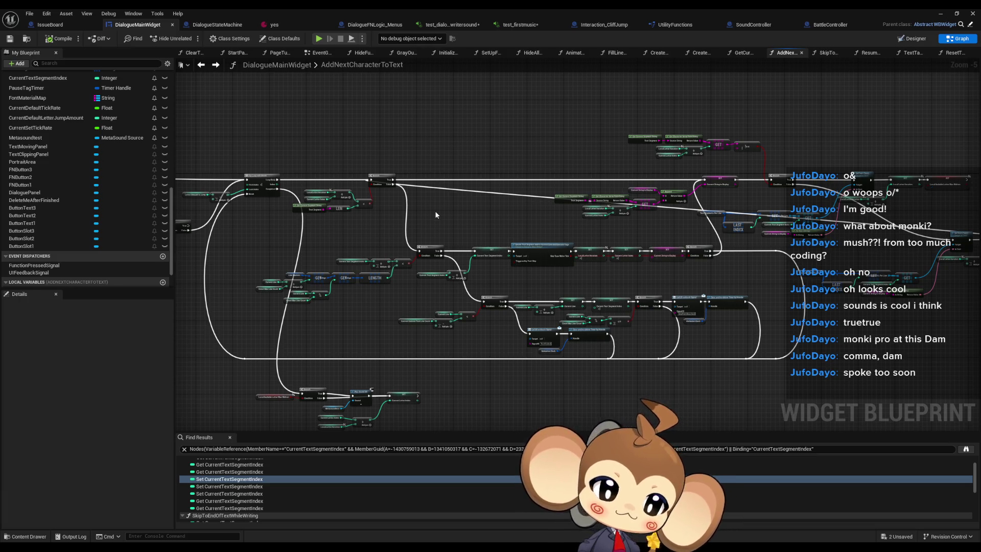
pyautogui.moveTo(434, 214); pyautogui.dragTo(405, 262)
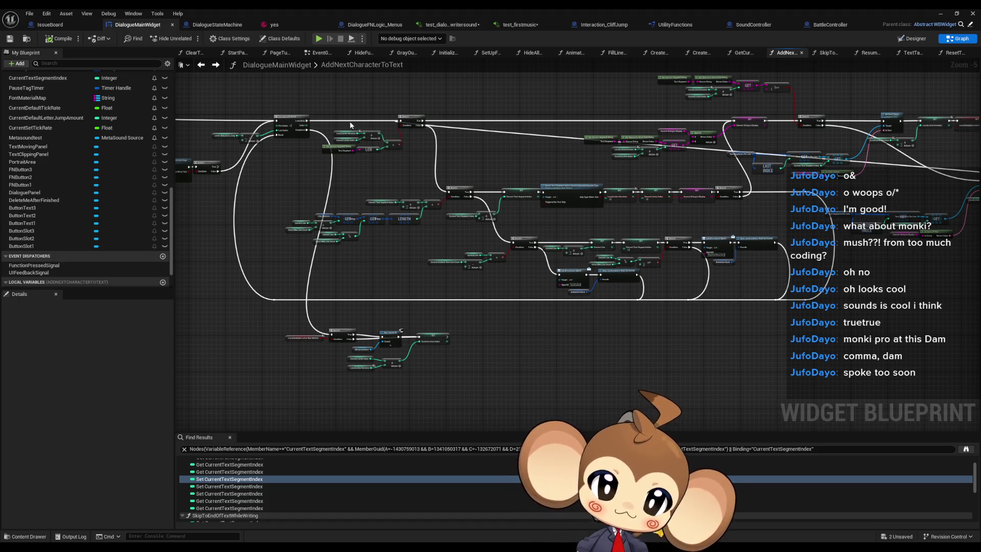
pyautogui.moveTo(377, 149); pyautogui.dragTo(402, 219)
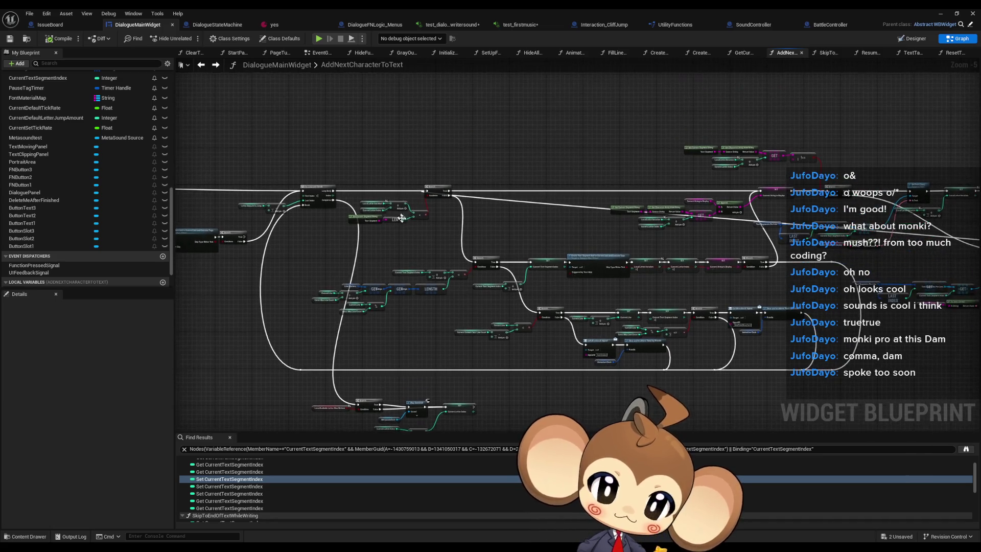
pyautogui.moveTo(355, 164)
pyautogui.mouseDown()
pyautogui.moveTo(449, 227)
pyautogui.moveTo(324, 218)
pyautogui.moveTo(416, 164)
pyautogui.mouseUp()
pyautogui.scroll(4, 403, 334)
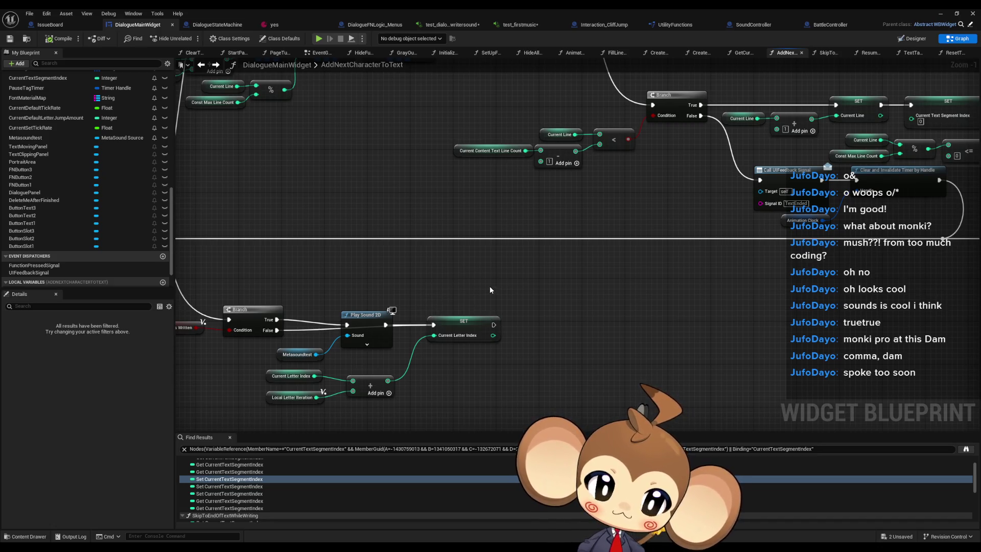
# Paste a copy of the Branch and letter-index versus LEN comparison nodes below the Play Sound 2D chain.
pyautogui.scroll(-4, 491, 290)
pyautogui.scroll(-1, 489, 289)
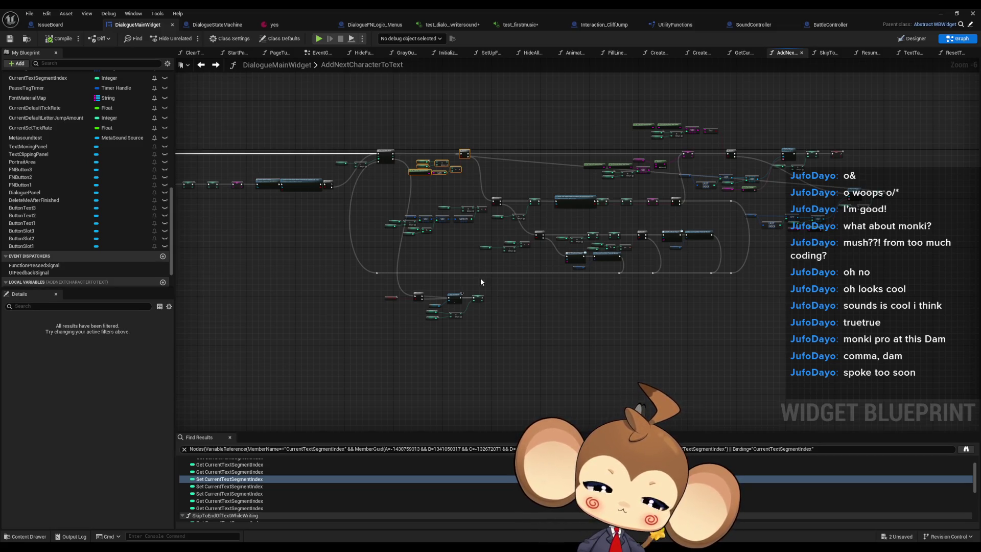
pyautogui.scroll(3, 479, 279)
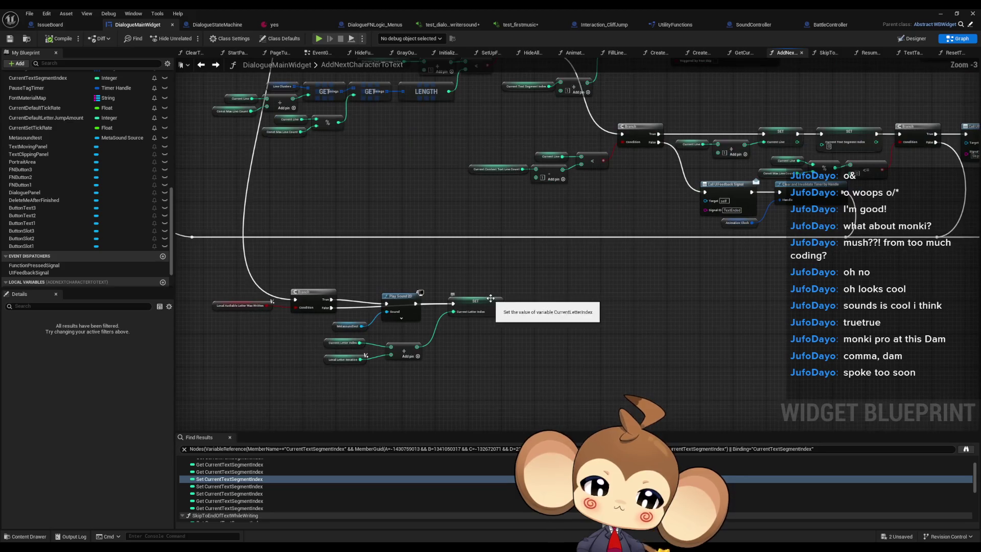
pyautogui.scroll(-4, 492, 299)
pyautogui.scroll(5, 636, 220)
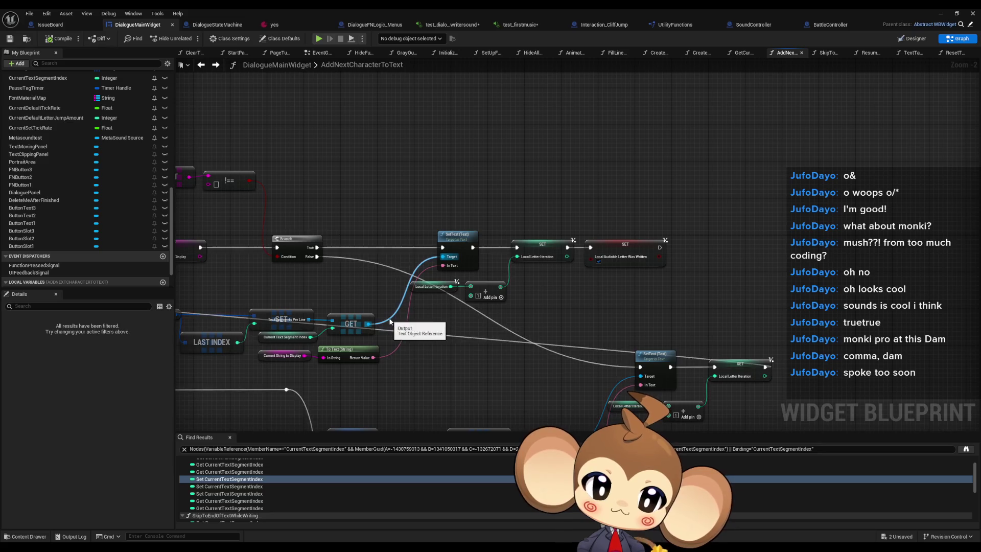
pyautogui.moveTo(500, 359); pyautogui.dragTo(615, 304)
pyautogui.scroll(-3, 615, 304)
pyautogui.scroll(4, 453, 355)
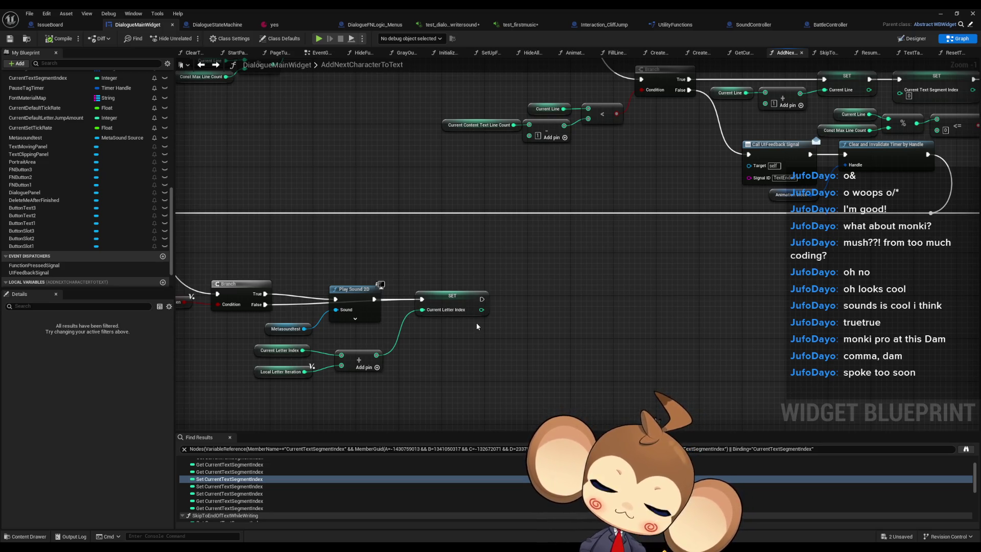
pyautogui.scroll(-4, 476, 323)
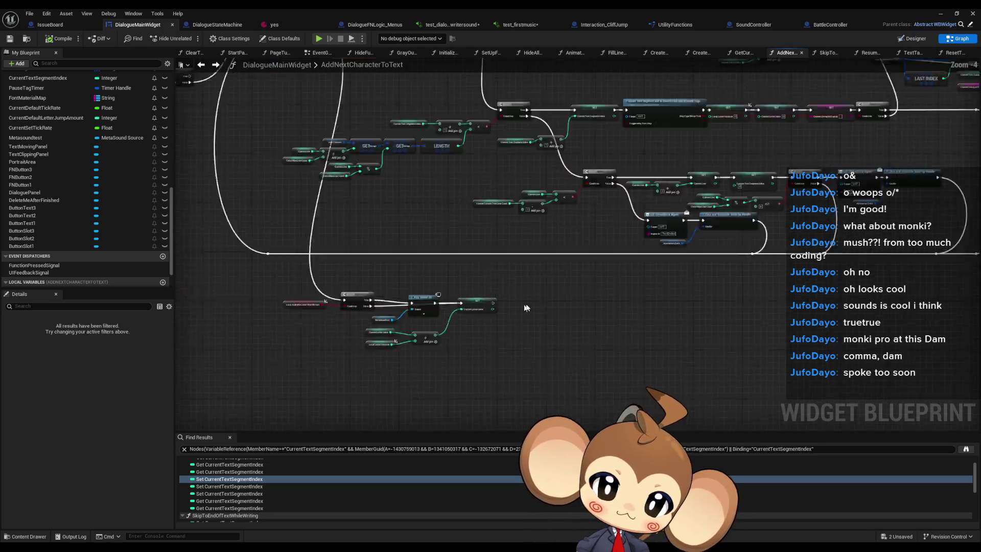
pyautogui.scroll(5, 602, 281)
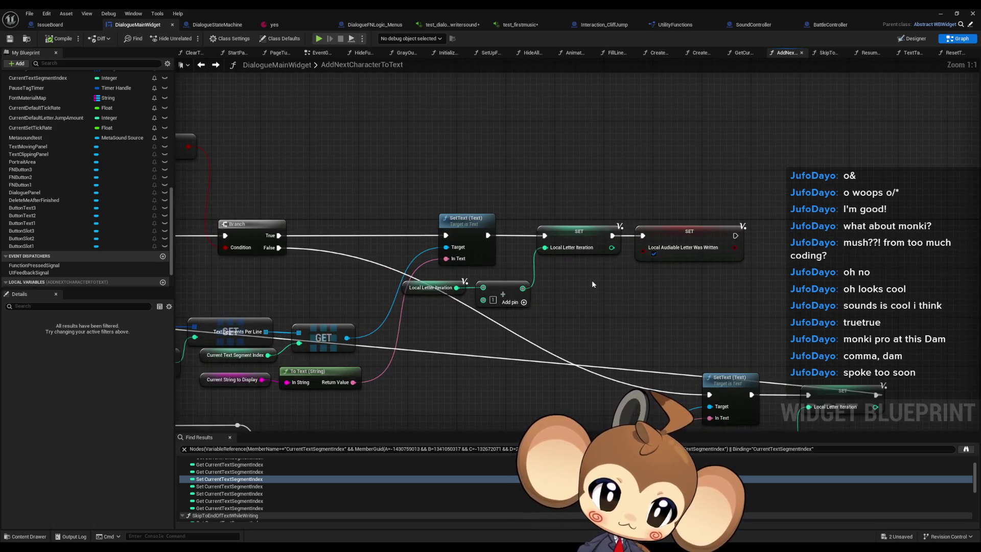
pyautogui.scroll(-8, 587, 279)
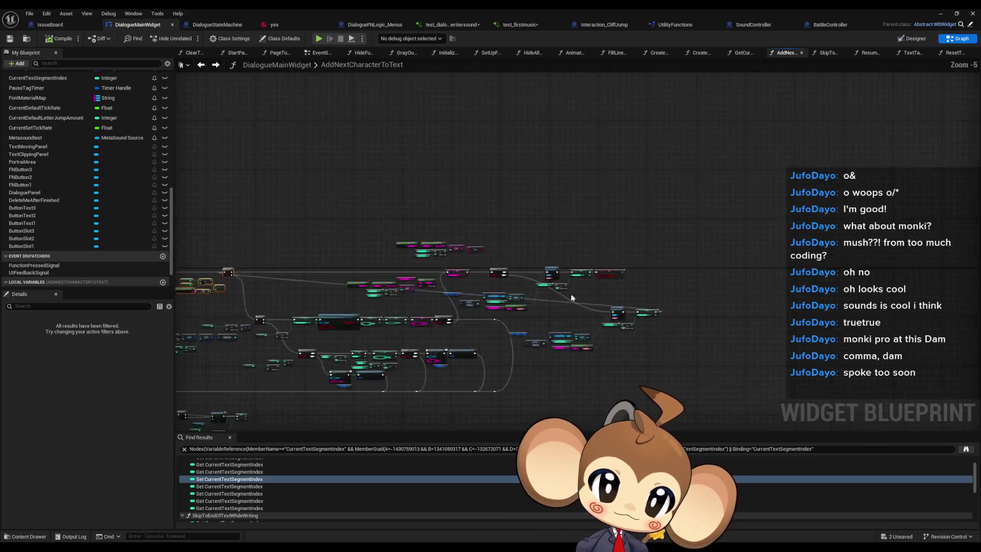
pyautogui.scroll(4, 662, 225)
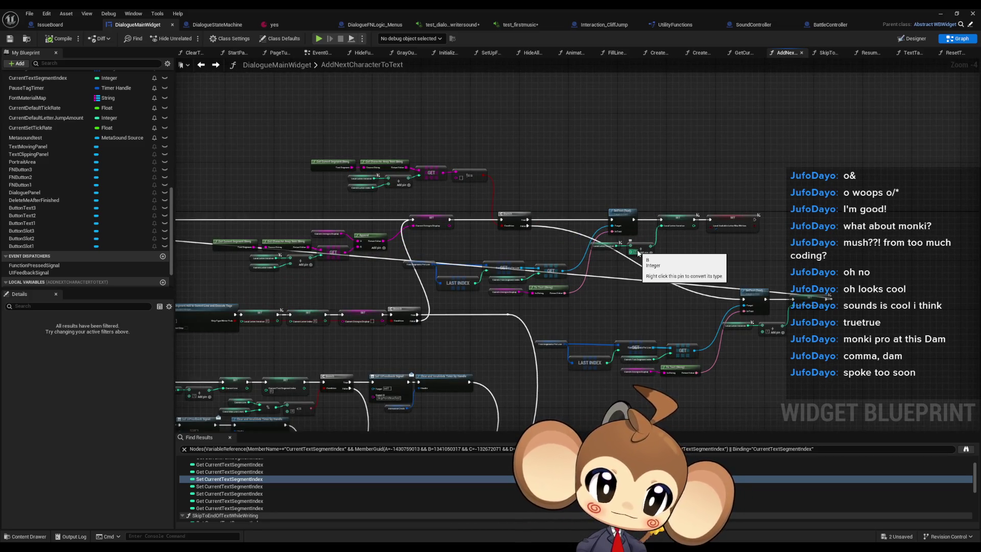
pyautogui.scroll(-3, 638, 253)
pyautogui.scroll(2, 460, 327)
pyautogui.scroll(2, 499, 314)
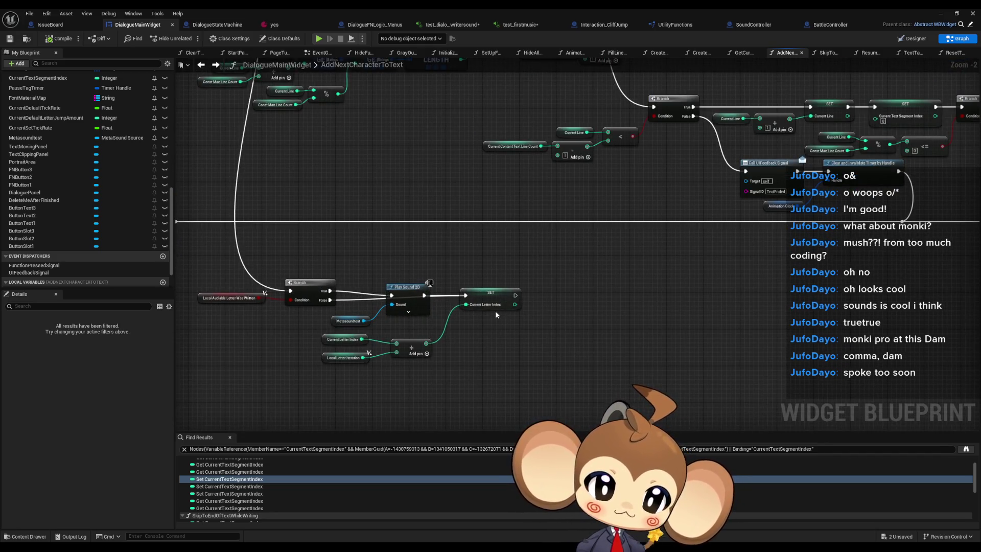
pyautogui.scroll(-5, 495, 311)
pyautogui.scroll(8, 733, 231)
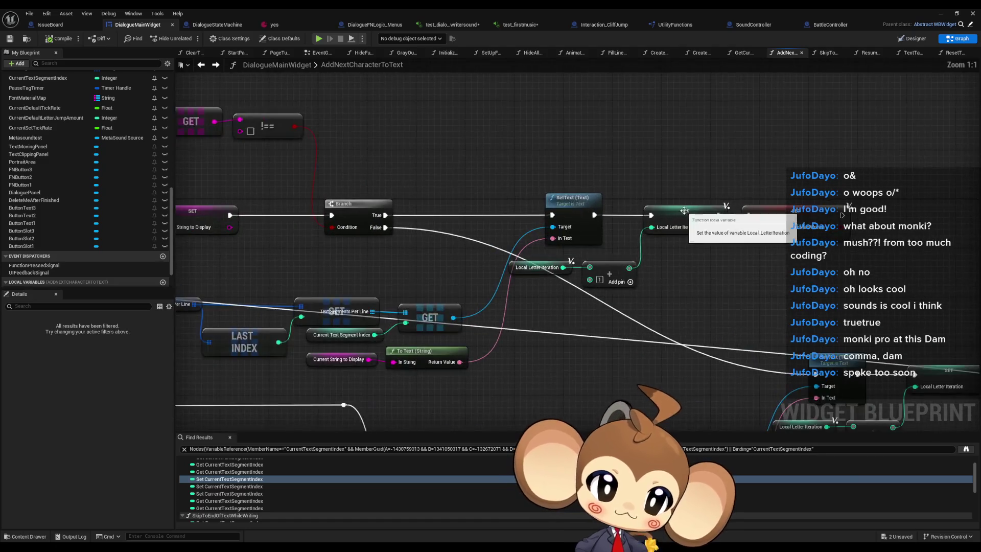
pyautogui.scroll(-5, 727, 230)
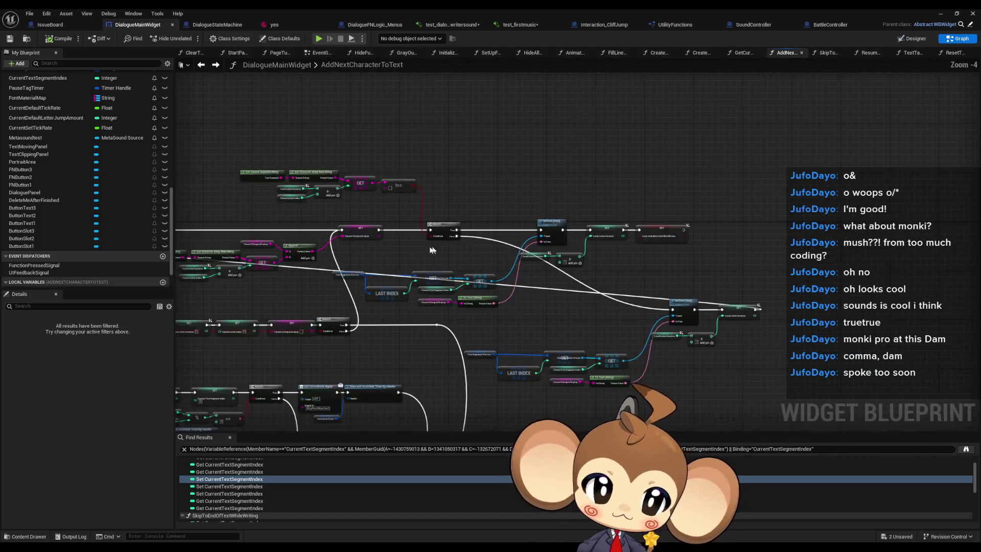
pyautogui.scroll(4, 378, 238)
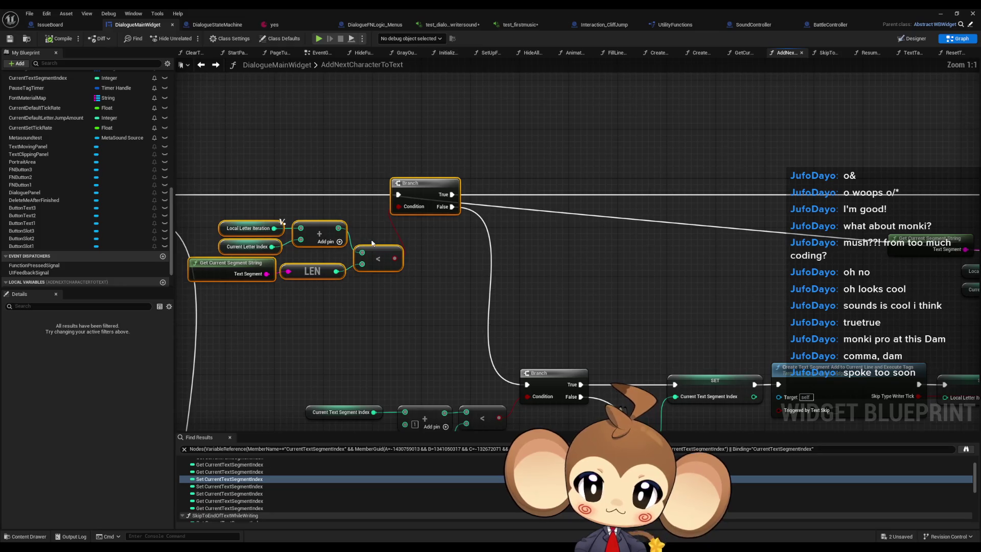
pyautogui.moveTo(366, 243); pyautogui.dragTo(552, 231)
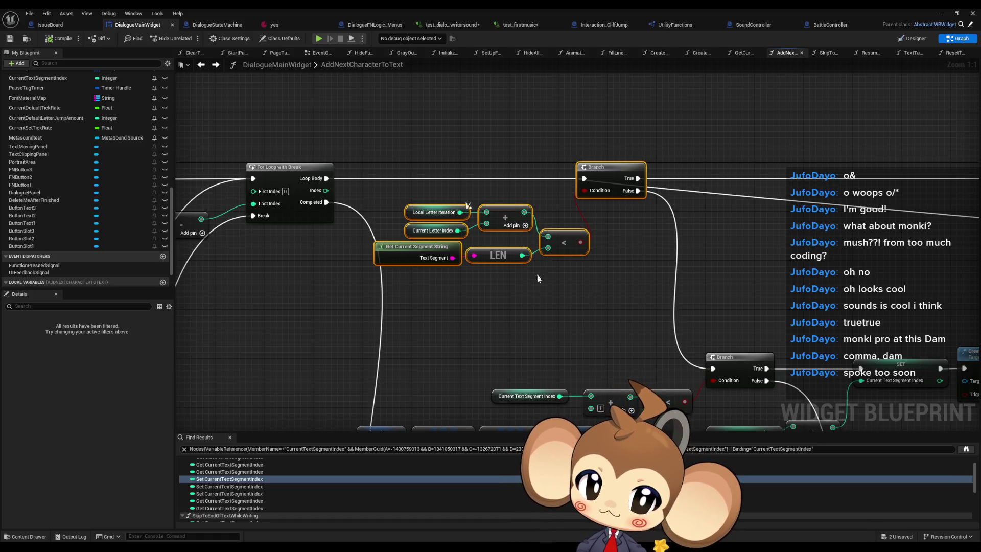
pyautogui.moveTo(535, 271); pyautogui.dragTo(521, 212)
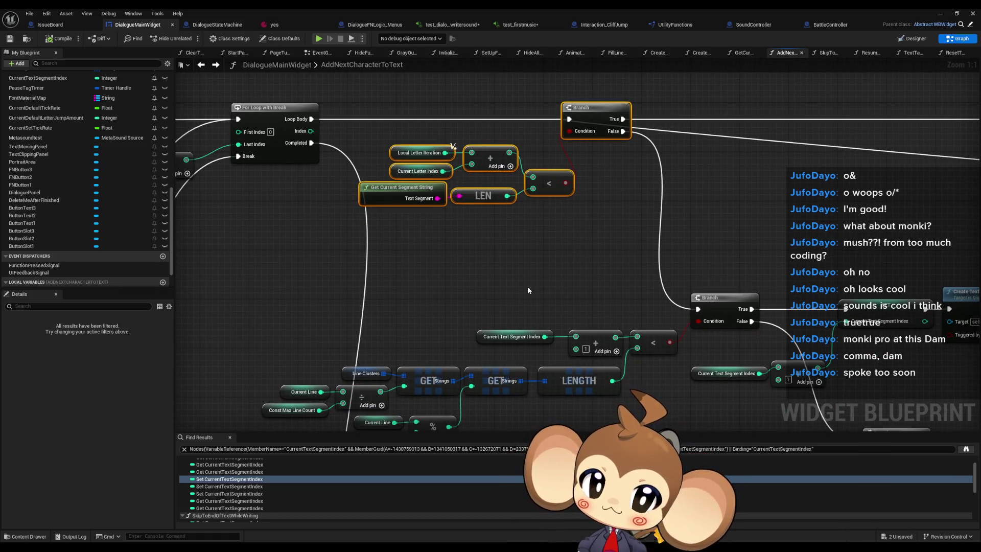
pyautogui.scroll(-3, 528, 290)
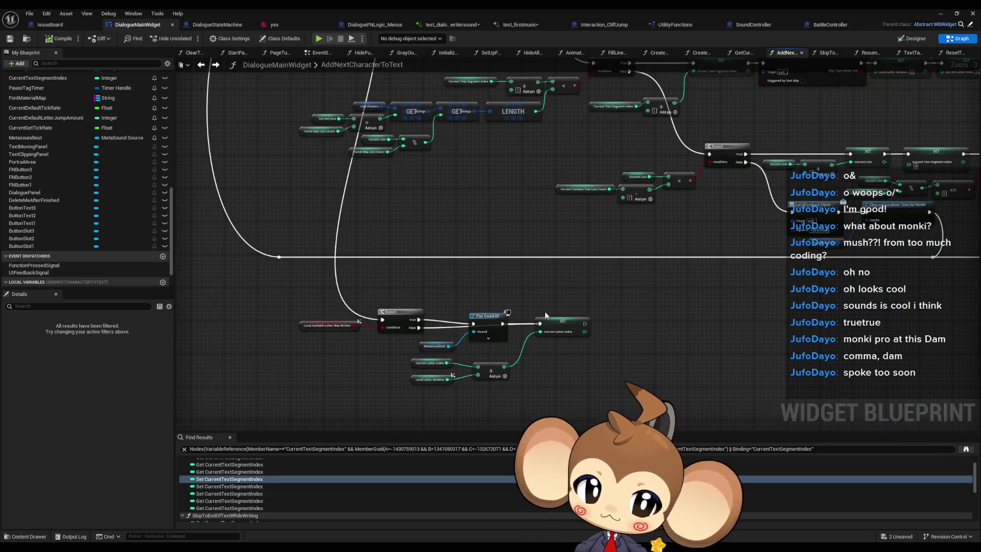
pyautogui.scroll(3, 590, 326)
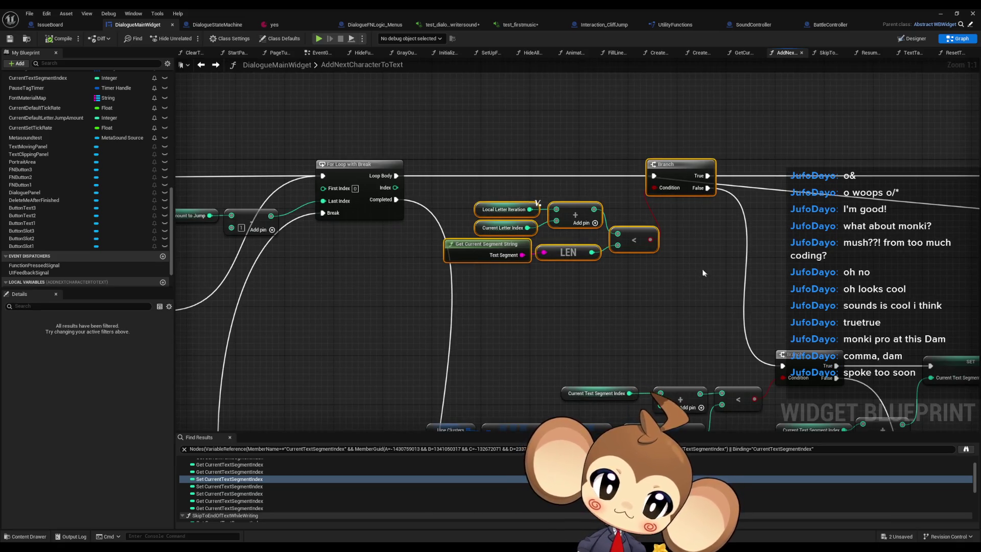
pyautogui.scroll(-5, 666, 294)
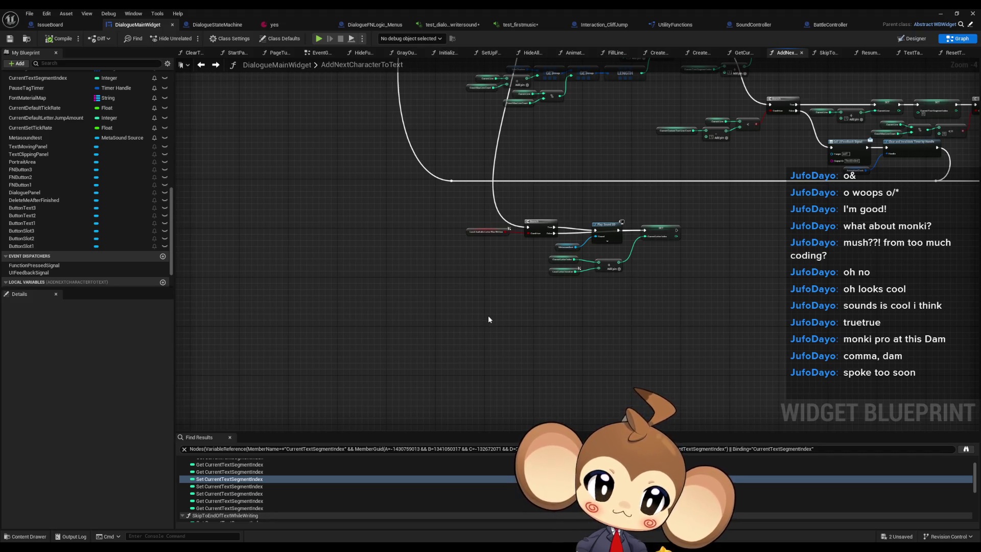
pyautogui.hotkey('ctrl', 'v')
# Replace the old letter-iteration add nodes with a Current Letter Index getter feeding the new Branch's comparison.
pyautogui.scroll(4, 534, 316)
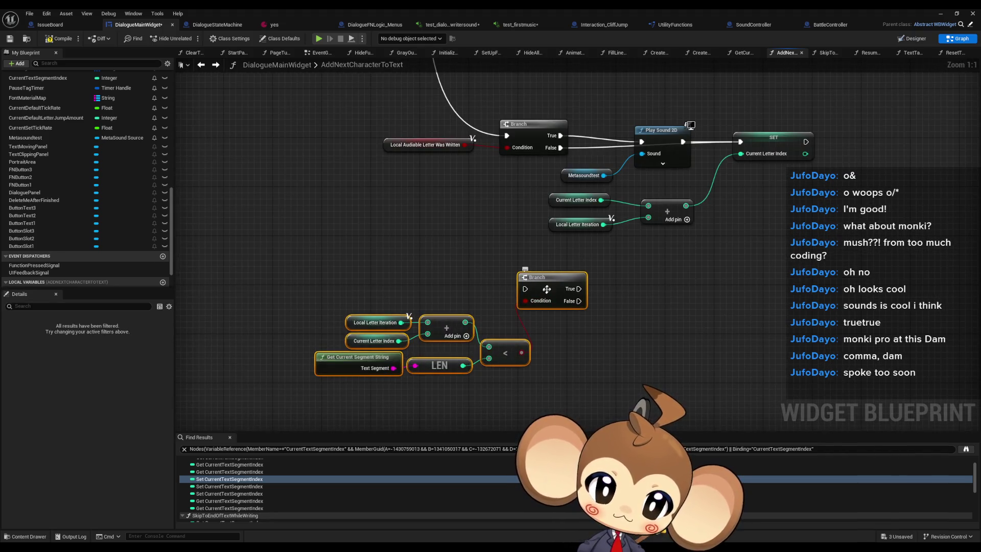
pyautogui.moveTo(546, 289); pyautogui.dragTo(553, 338)
pyautogui.click(341, 391)
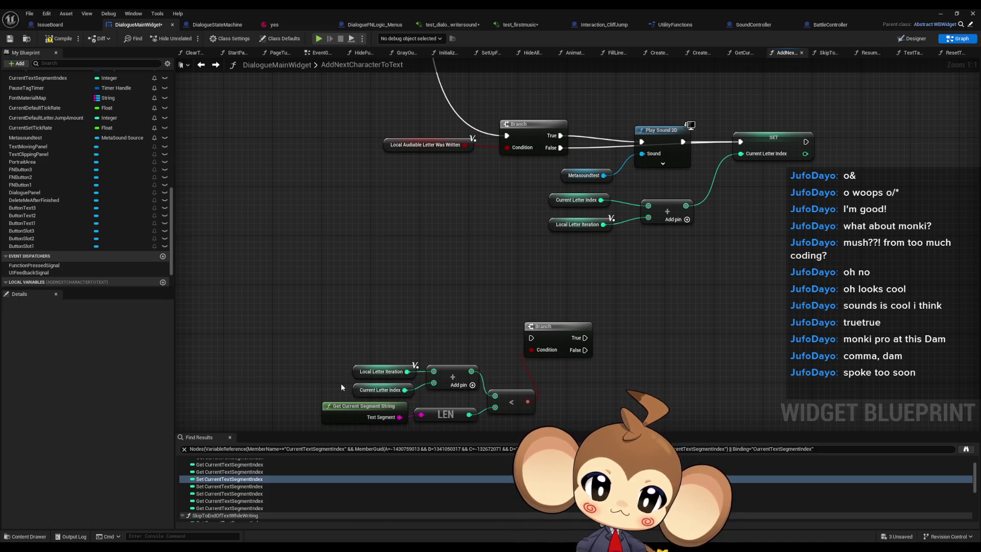
pyautogui.click(381, 390)
pyautogui.hotkey('ctrl', 'c')
pyautogui.hotkey('ctrl', 'v')
pyautogui.moveTo(441, 328); pyautogui.dragTo(495, 395)
pyautogui.moveTo(483, 361); pyautogui.dragTo(350, 396)
pyautogui.press('Delete')
pyautogui.moveTo(417, 329); pyautogui.dragTo(441, 396)
pyautogui.click(432, 376)
pyautogui.moveTo(557, 330); pyautogui.dragTo(582, 348)
pyautogui.click(530, 293)
# Duplicate the GET/LENGTH segment-index comparison and its Branch below the new letter-check Branch.
pyautogui.moveTo(518, 295); pyautogui.dragTo(515, 254)
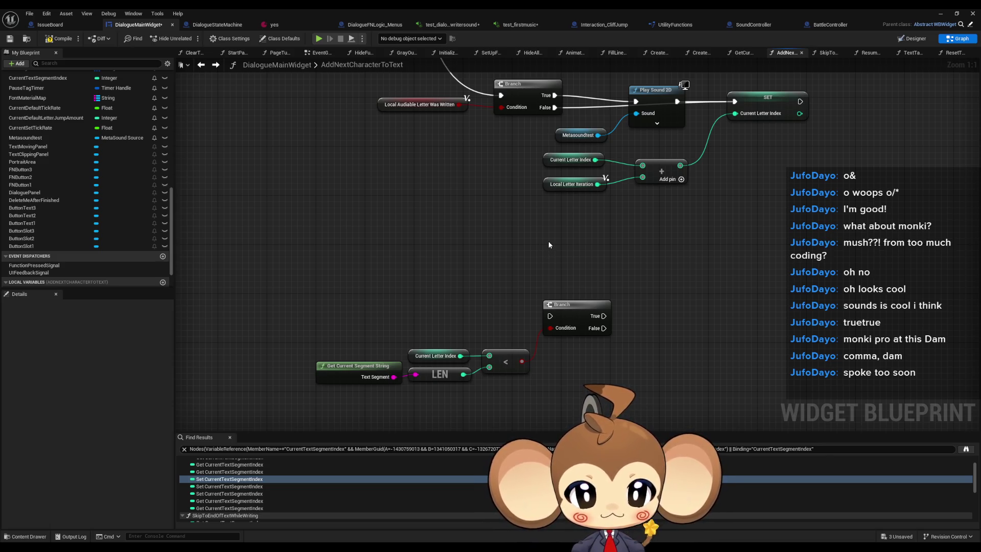
pyautogui.scroll(-5, 549, 246)
pyautogui.moveTo(549, 247); pyautogui.dragTo(475, 342)
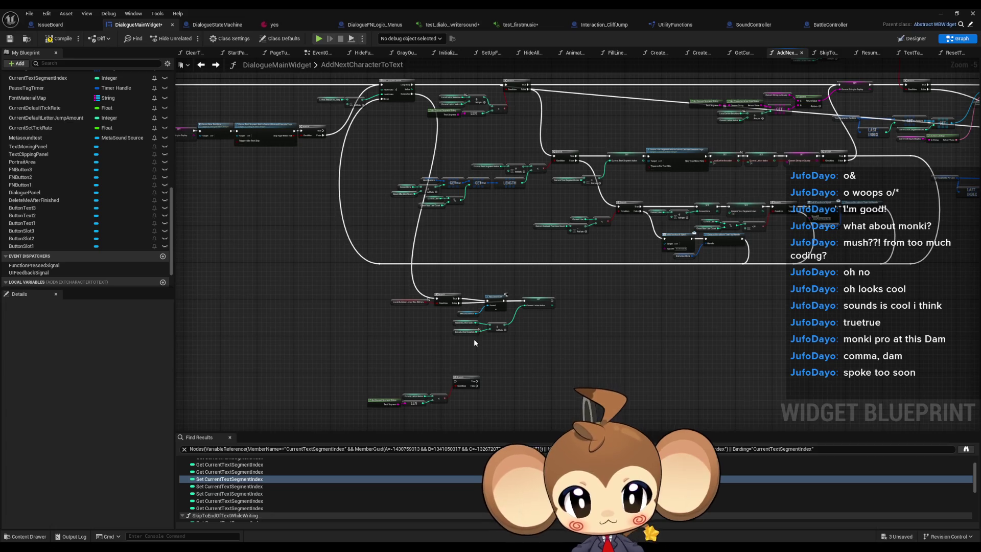
pyautogui.moveTo(473, 339); pyautogui.dragTo(459, 304)
pyautogui.scroll(1, 594, 218)
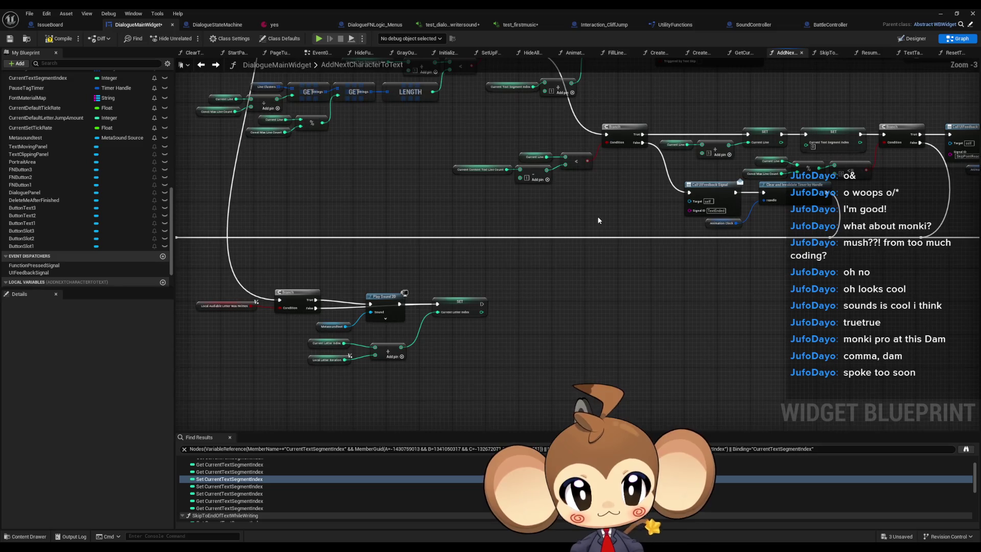
pyautogui.moveTo(551, 199); pyautogui.dragTo(565, 291)
pyautogui.moveTo(428, 199); pyautogui.dragTo(444, 230)
pyautogui.moveTo(342, 219); pyautogui.dragTo(520, 285)
pyautogui.moveTo(573, 394); pyautogui.dragTo(565, 192)
pyautogui.hotkey('ctrl', 'v')
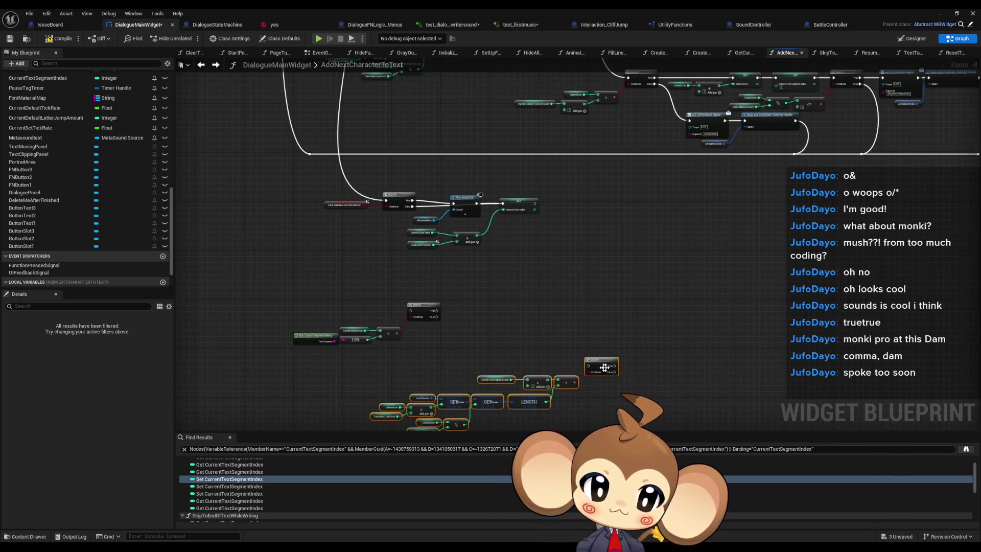
pyautogui.moveTo(546, 358); pyautogui.dragTo(507, 359)
pyautogui.click(449, 286)
# Check the pasted nodes' variables: Current Text Segment Index, Current Line and Const Max Line Count.
pyautogui.scroll(4, 390, 267)
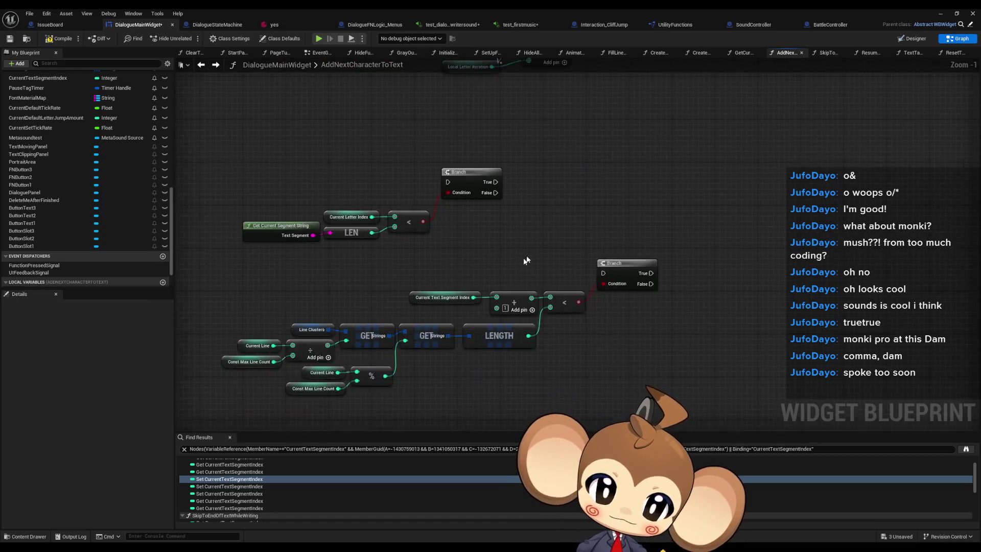
pyautogui.click(429, 302)
pyautogui.moveTo(429, 306); pyautogui.dragTo(466, 302)
pyautogui.click(257, 357)
pyautogui.click(253, 371)
pyautogui.moveTo(295, 382); pyautogui.dragTo(300, 387)
pyautogui.click(313, 401)
pyautogui.click(465, 297)
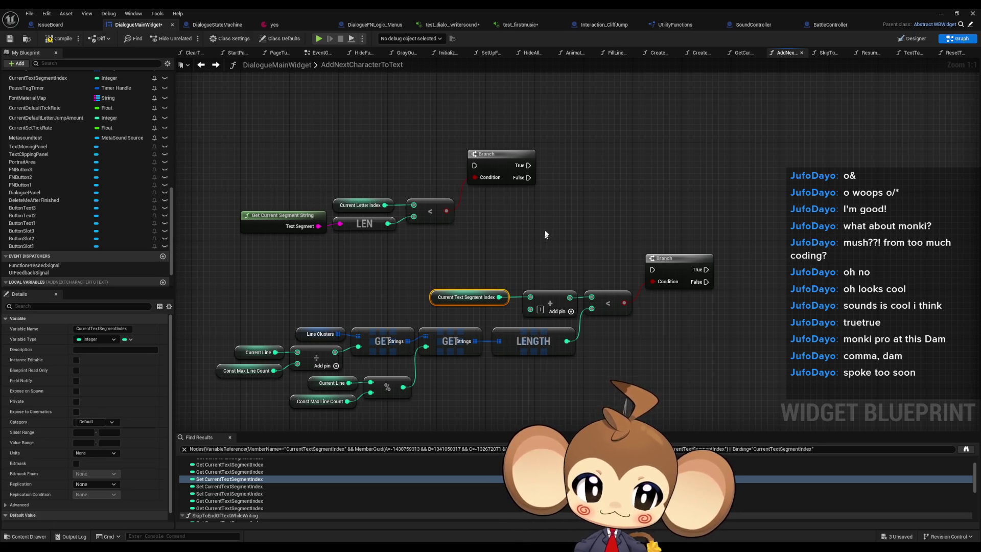
# Wire the letter-check Branch's False into the copied Branch and move that group beneath it.
pyautogui.moveTo(525, 179)
pyautogui.mouseDown()
pyautogui.moveTo(578, 254)
pyautogui.moveTo(652, 270)
pyautogui.mouseUp()
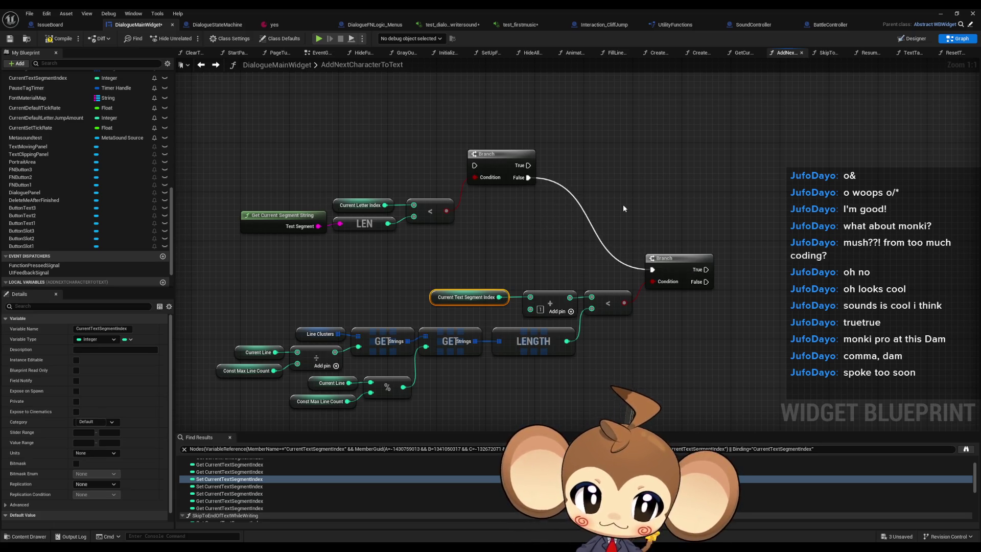
pyautogui.click(621, 216)
pyautogui.moveTo(238, 258); pyautogui.dragTo(702, 403)
pyautogui.moveTo(680, 258)
pyautogui.mouseDown()
pyautogui.moveTo(617, 263)
pyautogui.moveTo(619, 252)
pyautogui.mouseUp()
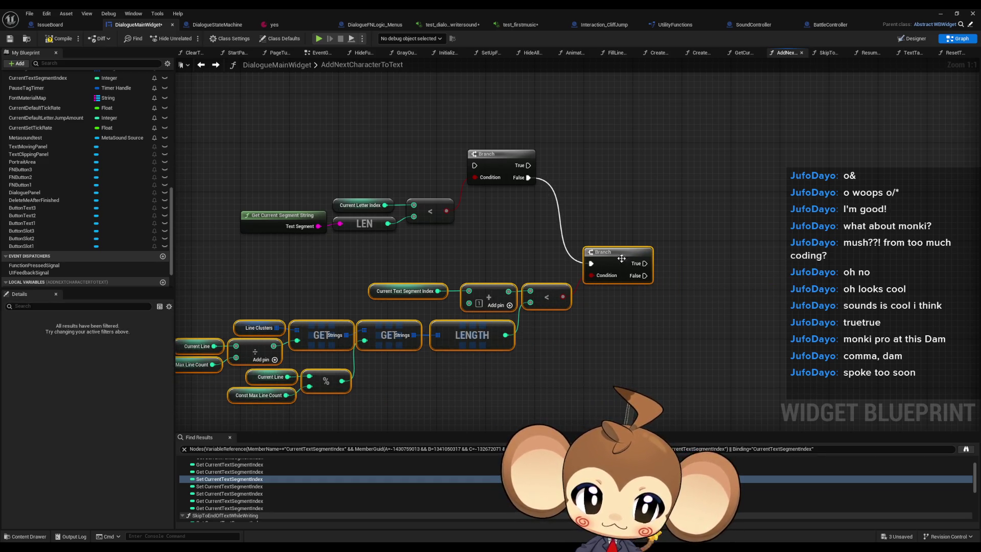
pyautogui.click(651, 243)
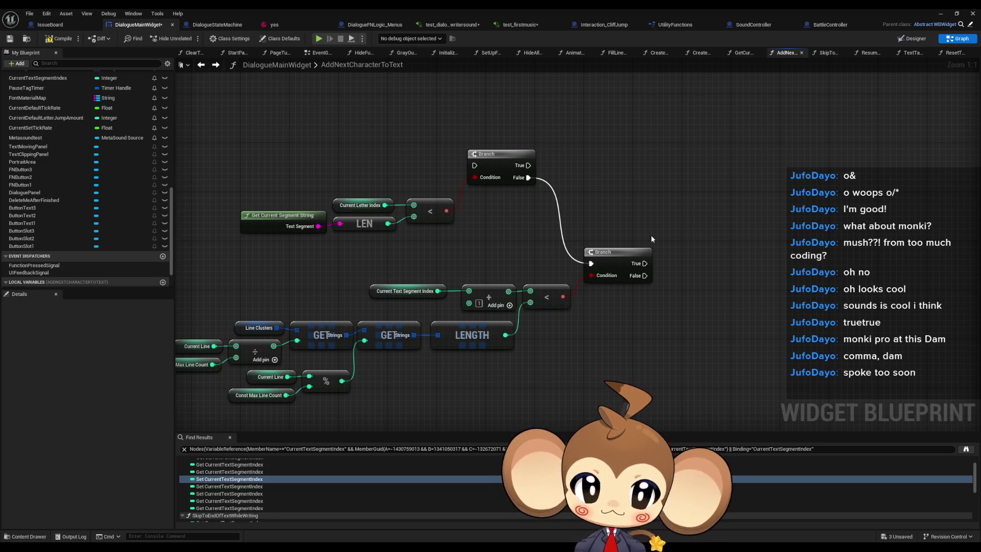
pyautogui.scroll(-4, 652, 236)
pyautogui.scroll(-3, 651, 236)
pyautogui.scroll(3, 576, 258)
pyautogui.scroll(3, 577, 258)
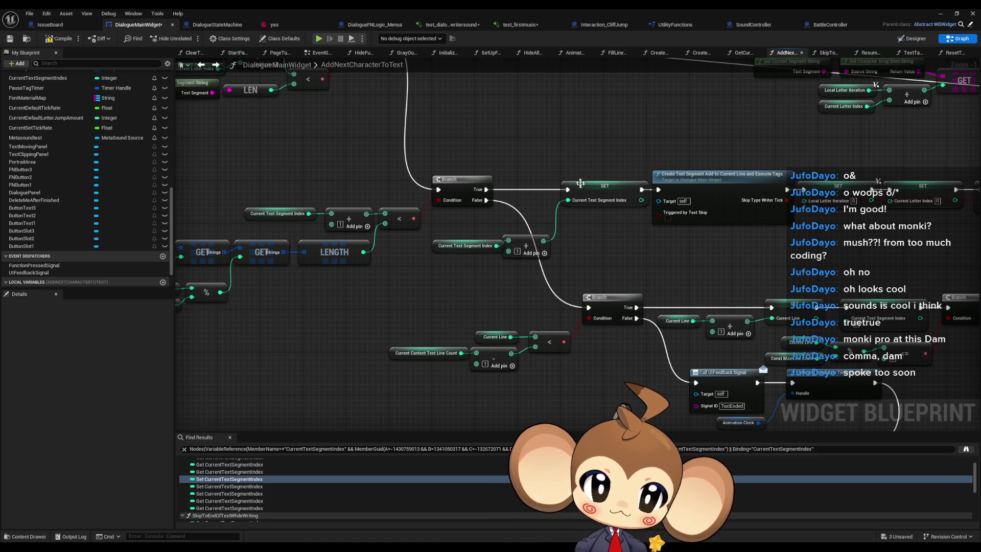
pyautogui.click(583, 197)
# Select the Current Line versus line-count-minus-1 comparison with its Branch for duplication below the chain.
pyautogui.moveTo(446, 230); pyautogui.dragTo(518, 274)
pyautogui.scroll(-4, 518, 275)
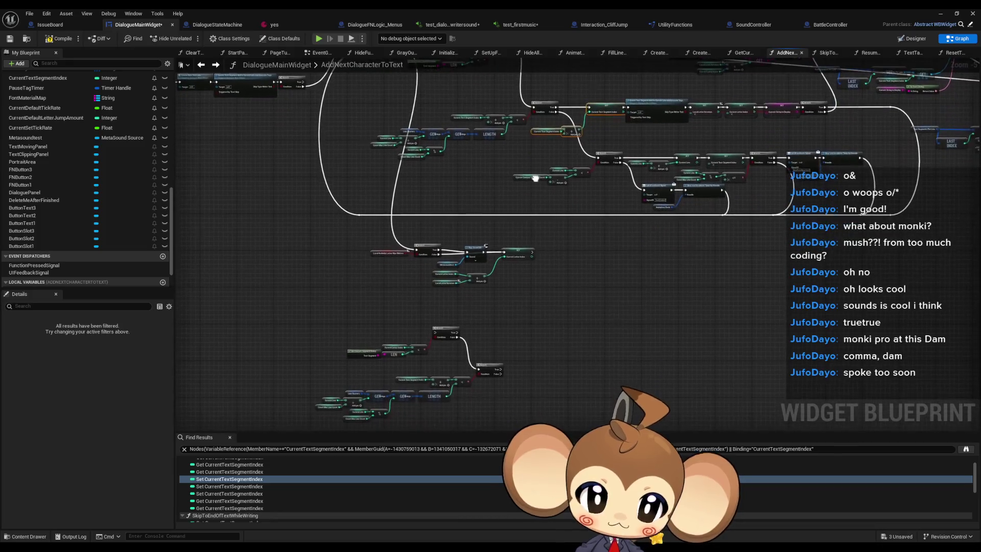
pyautogui.moveTo(557, 198); pyautogui.dragTo(599, 216)
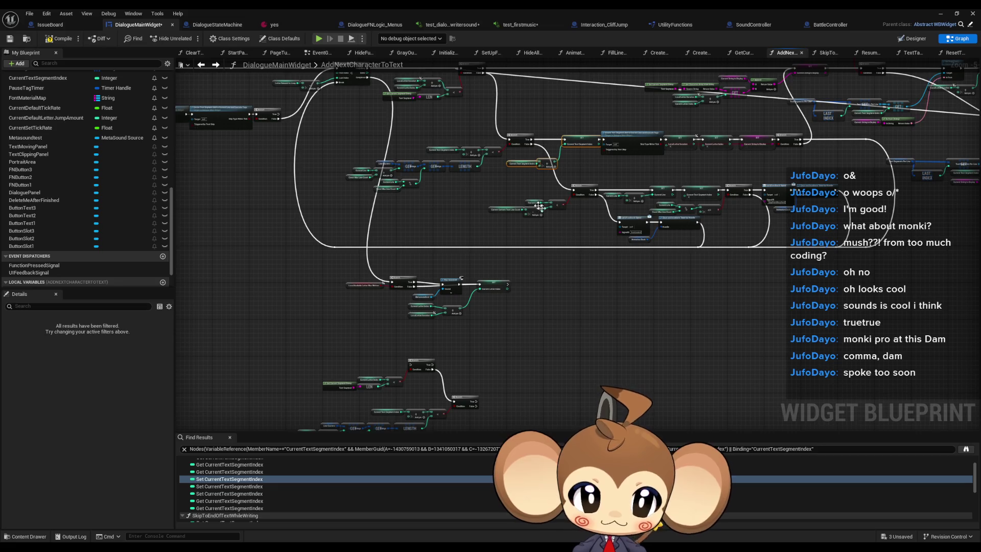
pyautogui.moveTo(489, 186); pyautogui.dragTo(584, 221)
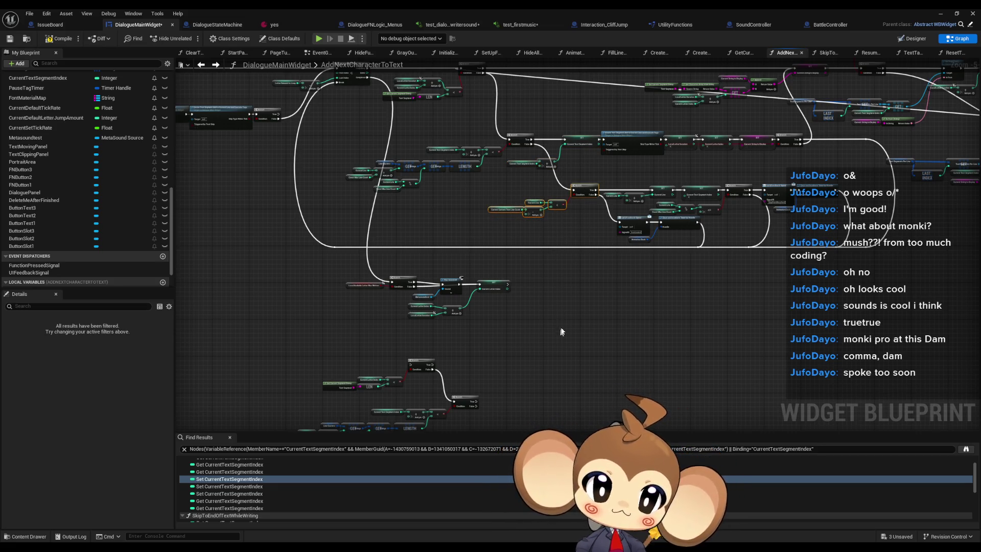
pyautogui.scroll(-5, 559, 329)
pyautogui.scroll(4, 473, 289)
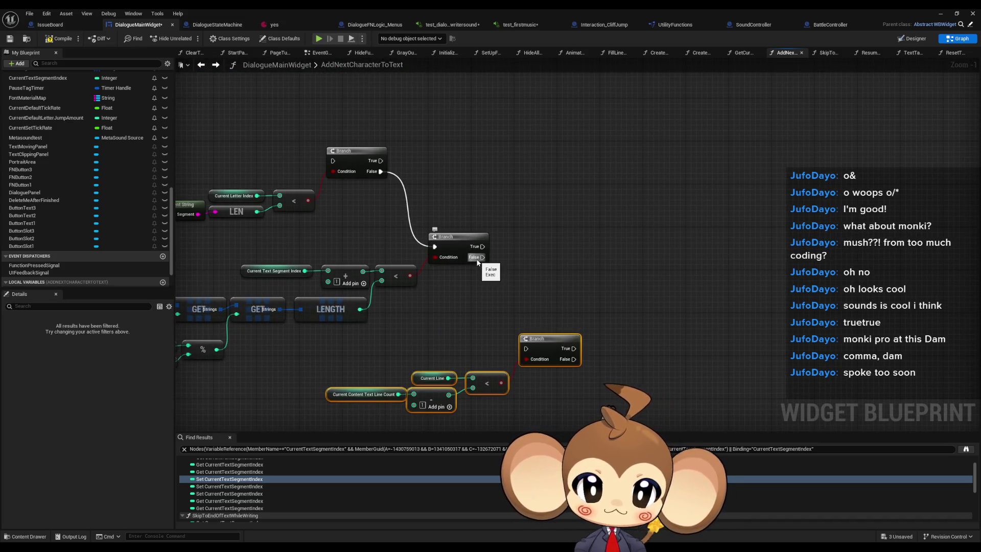
# Connect the segment-index Branch's False output to the line-count Branch.
pyautogui.moveTo(479, 262); pyautogui.dragTo(542, 250)
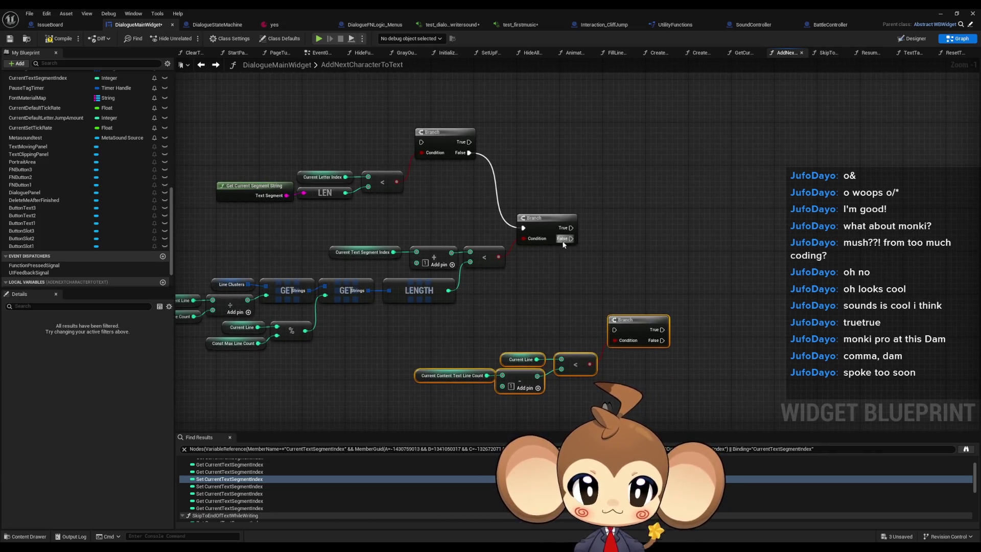
pyautogui.moveTo(570, 241); pyautogui.dragTo(615, 330)
pyautogui.click(536, 300)
pyautogui.scroll(-4, 615, 203)
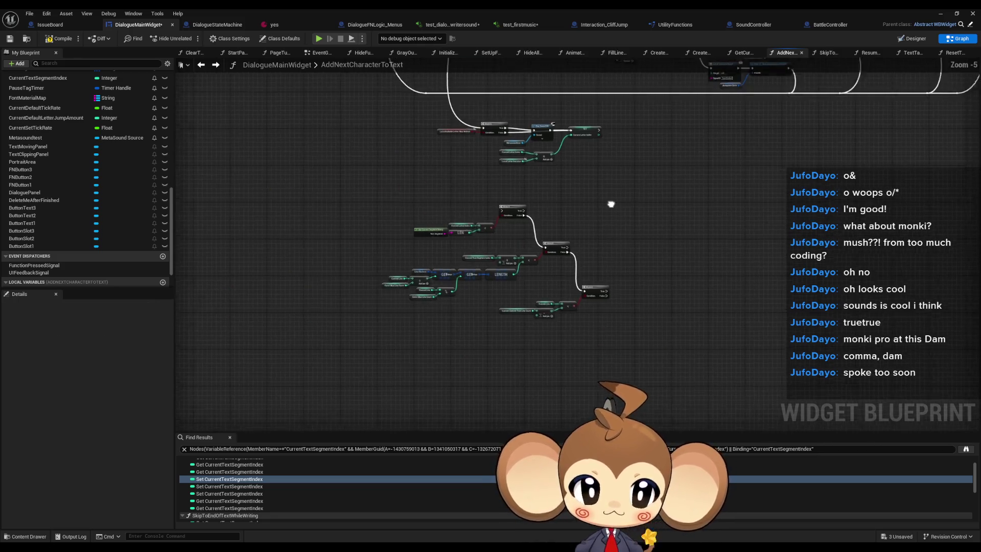
pyautogui.scroll(1, 536, 266)
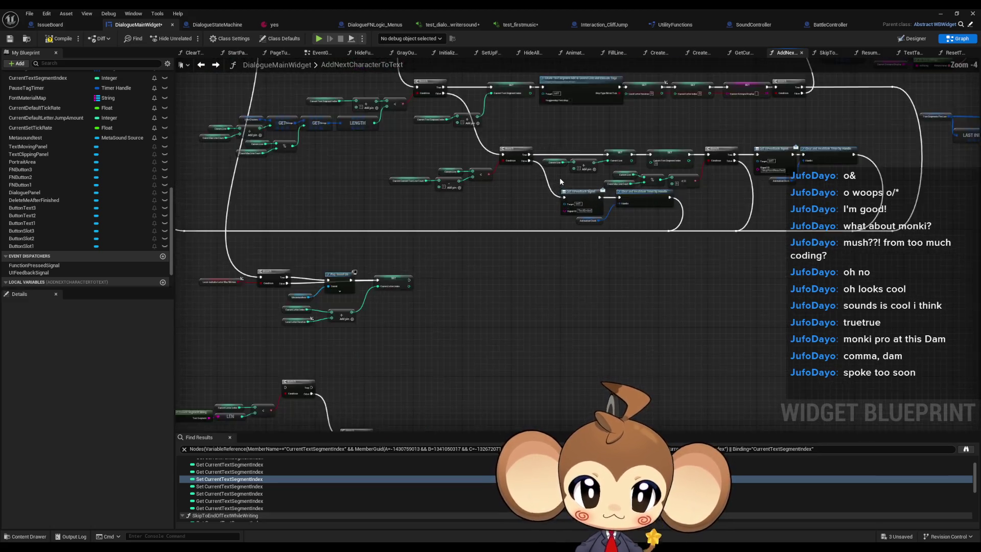
pyautogui.scroll(1, 559, 179)
# Put the Current Line plus 1 setter on the True path, followed by SET Current Text Segment Index.
pyautogui.moveTo(536, 128)
pyautogui.mouseDown()
pyautogui.moveTo(611, 172)
pyautogui.moveTo(657, 172)
pyautogui.moveTo(645, 172)
pyautogui.mouseUp()
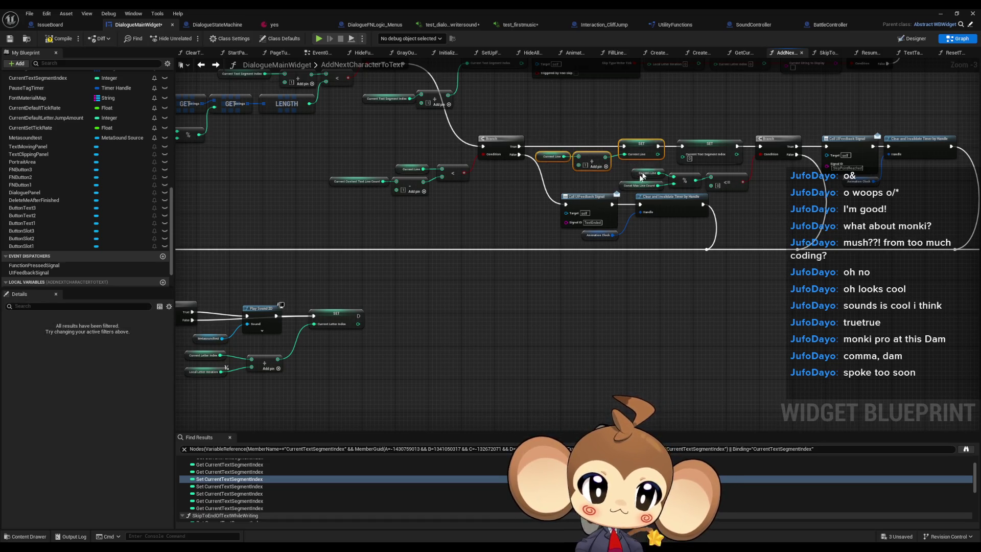
pyautogui.moveTo(517, 148); pyautogui.dragTo(446, 301)
pyautogui.scroll(-3, 495, 286)
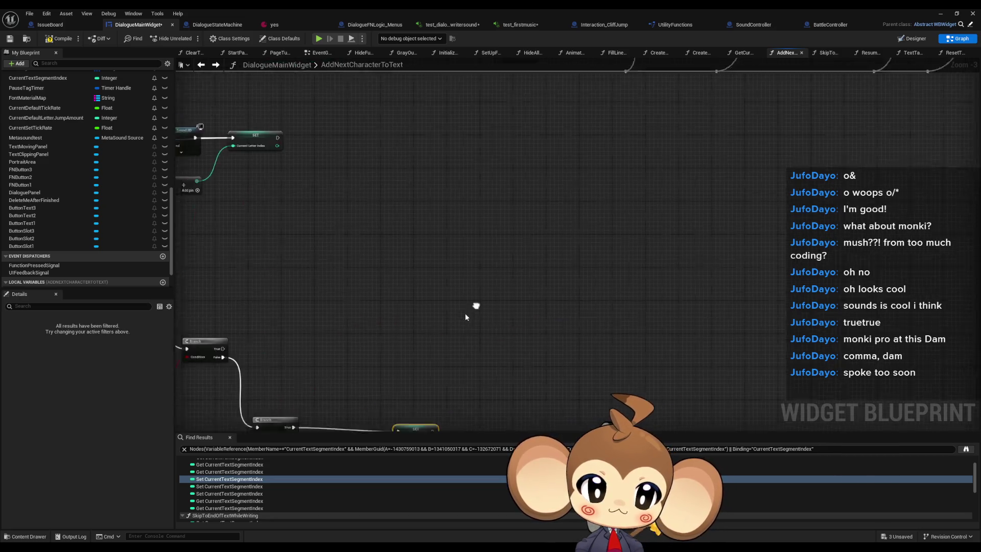
pyautogui.scroll(4, 520, 228)
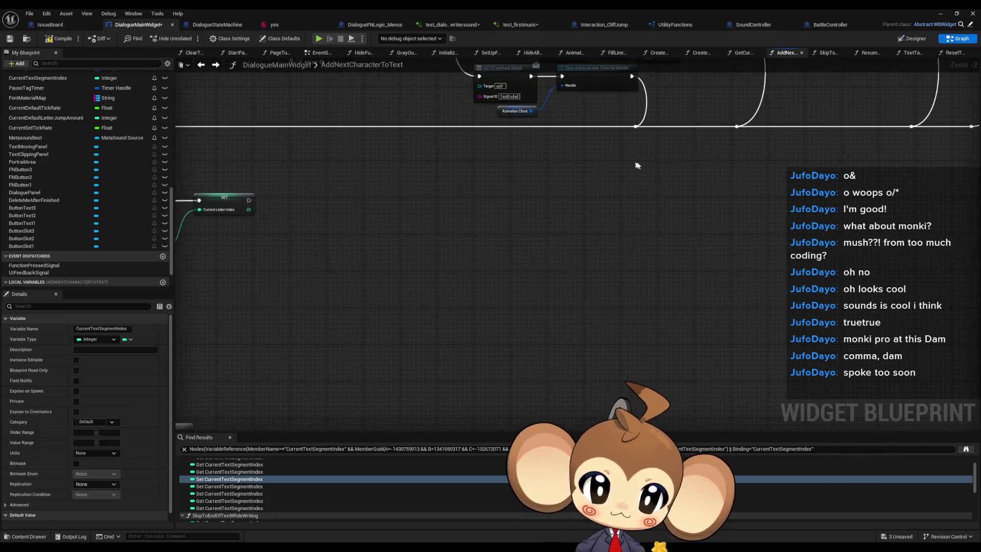
pyautogui.moveTo(427, 352); pyautogui.dragTo(478, 348)
pyautogui.click(537, 216)
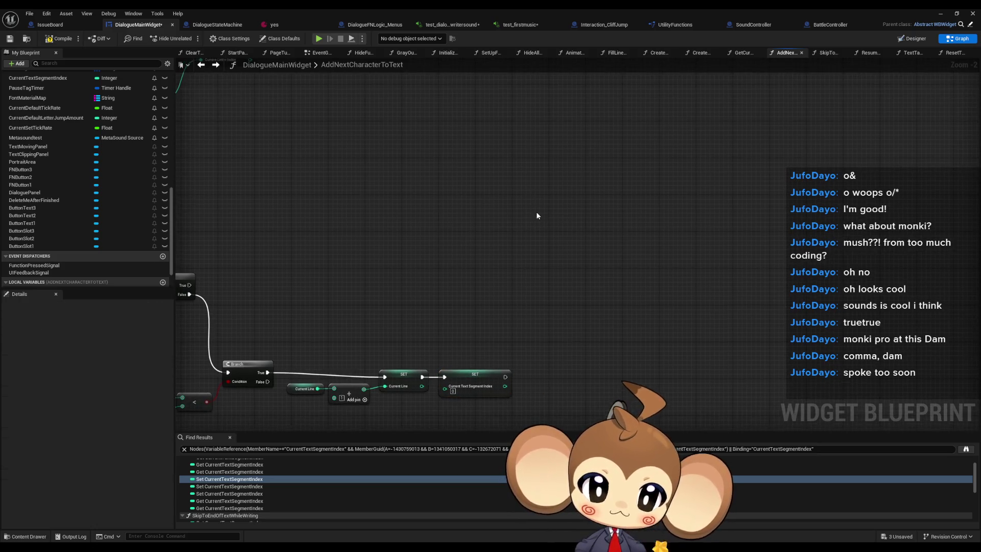
pyautogui.scroll(-2, 537, 216)
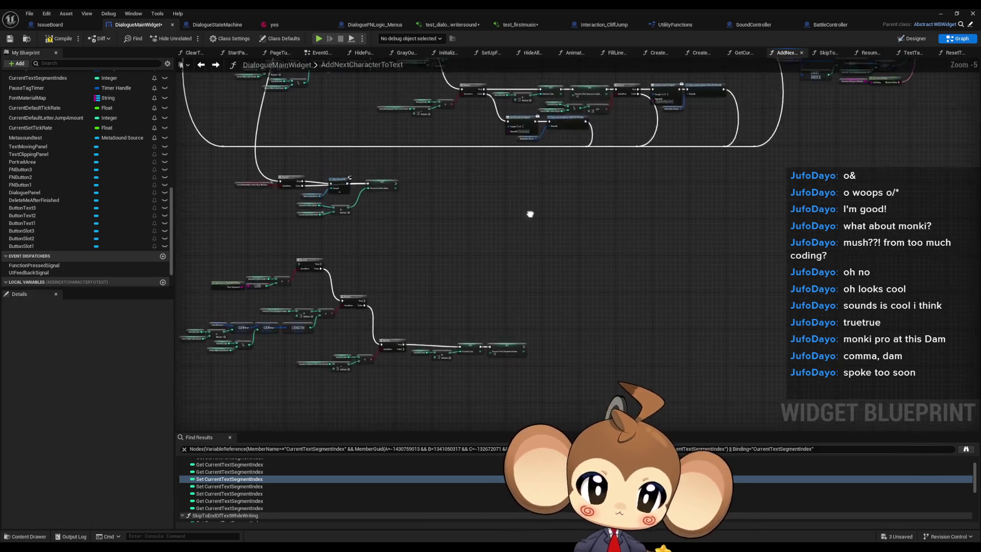
pyautogui.moveTo(486, 201); pyautogui.dragTo(644, 231)
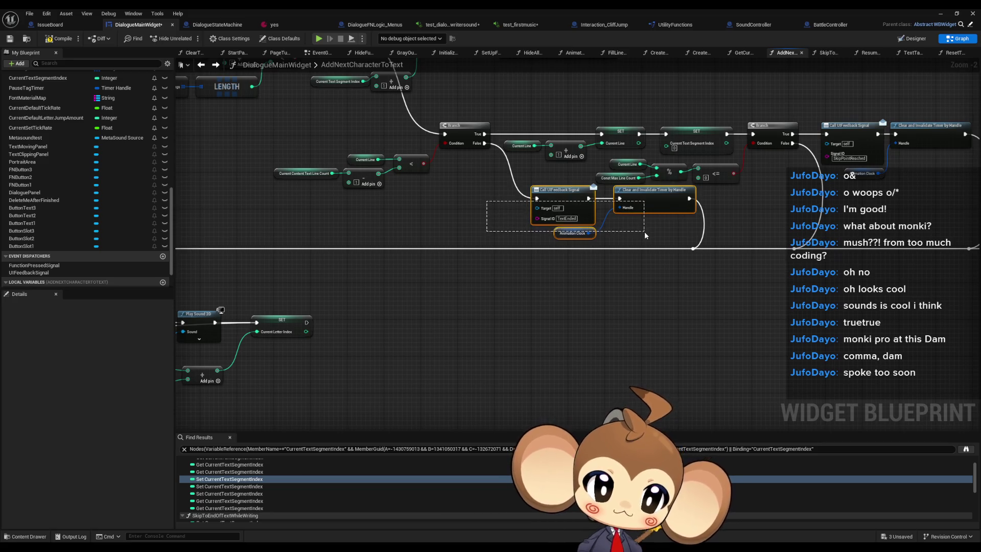
# Move the Current Line modulo comparison and its Branch down beside the new chain.
pyautogui.scroll(-3, 631, 253)
pyautogui.press('Home')
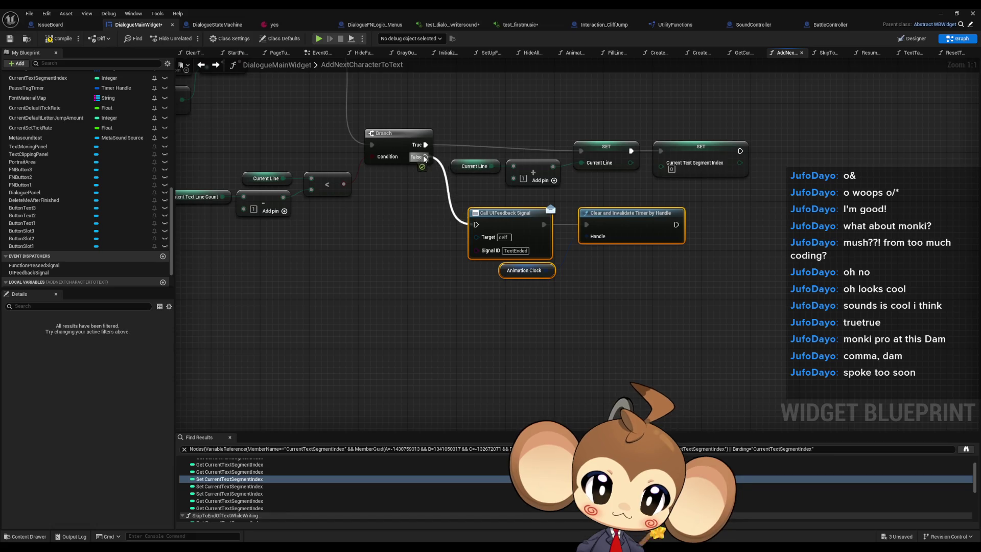
pyautogui.scroll(-4, 500, 296)
pyautogui.moveTo(501, 296)
pyautogui.mouseDown()
pyautogui.moveTo(502, 241)
pyautogui.moveTo(478, 291)
pyautogui.moveTo(515, 235)
pyautogui.mouseUp()
pyautogui.scroll(2, 515, 239)
pyautogui.moveTo(408, 144); pyautogui.dragTo(557, 176)
pyautogui.keyDown('ctrl'); pyautogui.click(567, 112); pyautogui.keyUp('ctrl')
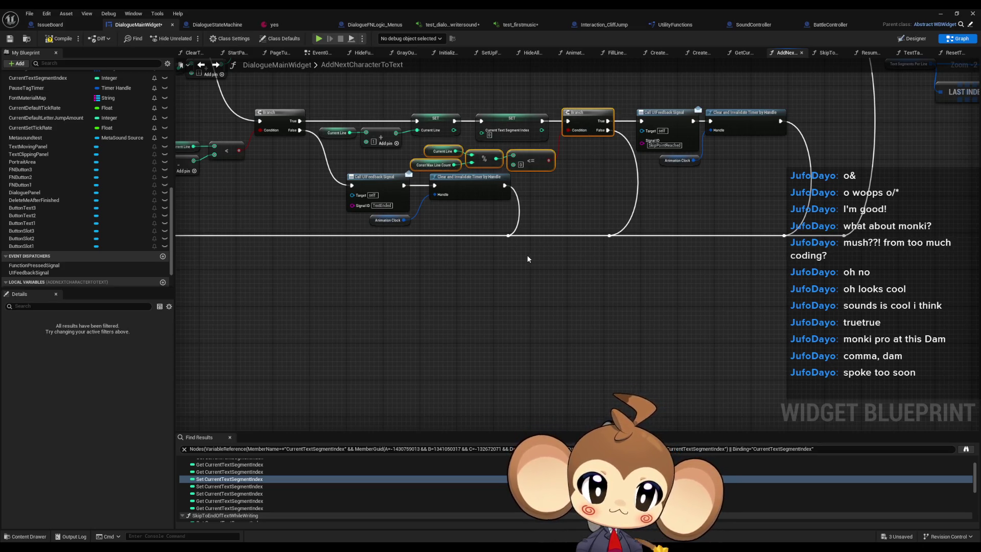
pyautogui.scroll(-2, 517, 272)
pyautogui.press('Delete')
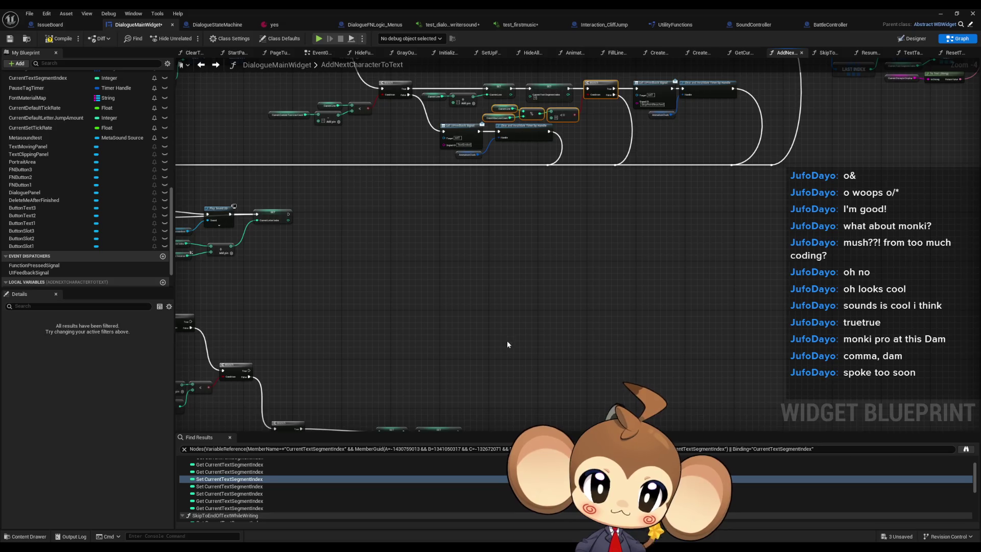
pyautogui.moveTo(507, 339); pyautogui.dragTo(541, 281)
pyautogui.hotkey('ctrl', 'v')
pyautogui.scroll(3, 548, 303)
pyautogui.moveTo(670, 268)
pyautogui.mouseDown()
pyautogui.moveTo(593, 290)
pyautogui.moveTo(597, 280)
pyautogui.mouseUp()
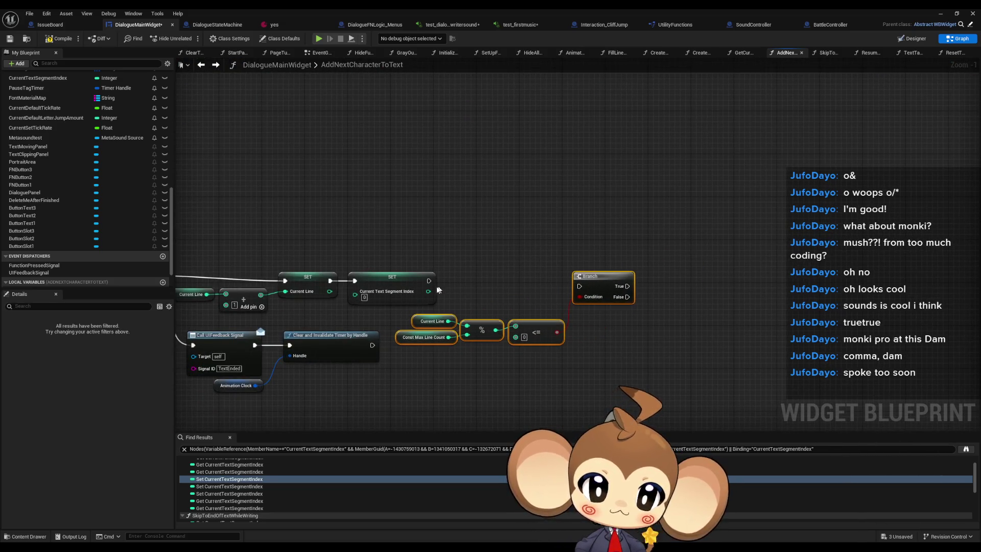
# Connect SET Current Text Segment Index's execution output to the moved Branch.
pyautogui.moveTo(428, 281)
pyautogui.mouseDown()
pyautogui.moveTo(574, 285)
pyautogui.moveTo(428, 281)
pyautogui.mouseUp()
pyautogui.click(536, 266)
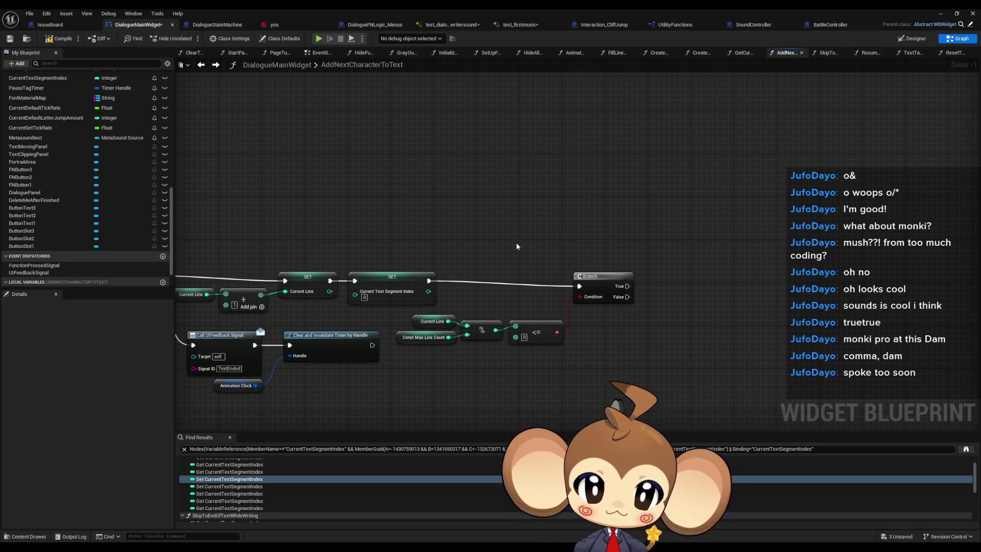
pyautogui.scroll(-3, 496, 227)
pyautogui.click(576, 274)
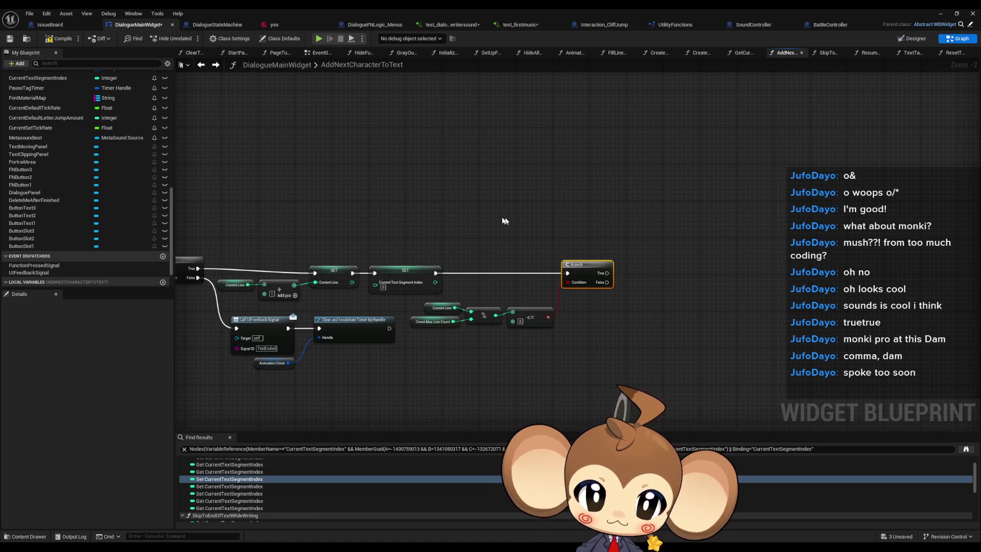
pyautogui.scroll(-1, 459, 176)
pyautogui.moveTo(459, 176)
pyautogui.mouseDown()
pyautogui.moveTo(644, 302)
pyautogui.moveTo(651, 324)
pyautogui.moveTo(638, 294)
pyautogui.mouseUp()
pyautogui.scroll(-1, 603, 270)
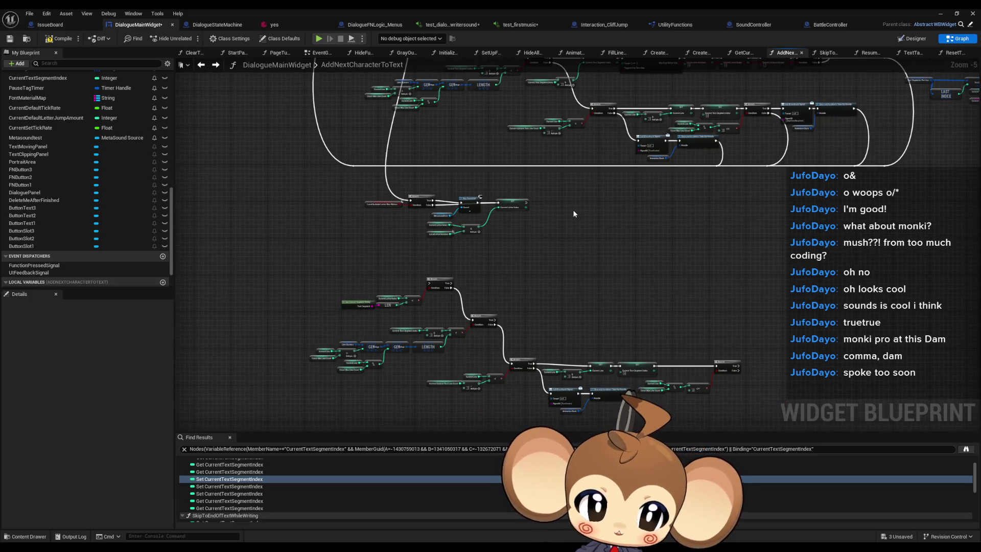
pyautogui.moveTo(574, 212)
pyautogui.mouseDown()
pyautogui.moveTo(530, 296)
pyautogui.moveTo(546, 299)
pyautogui.mouseUp()
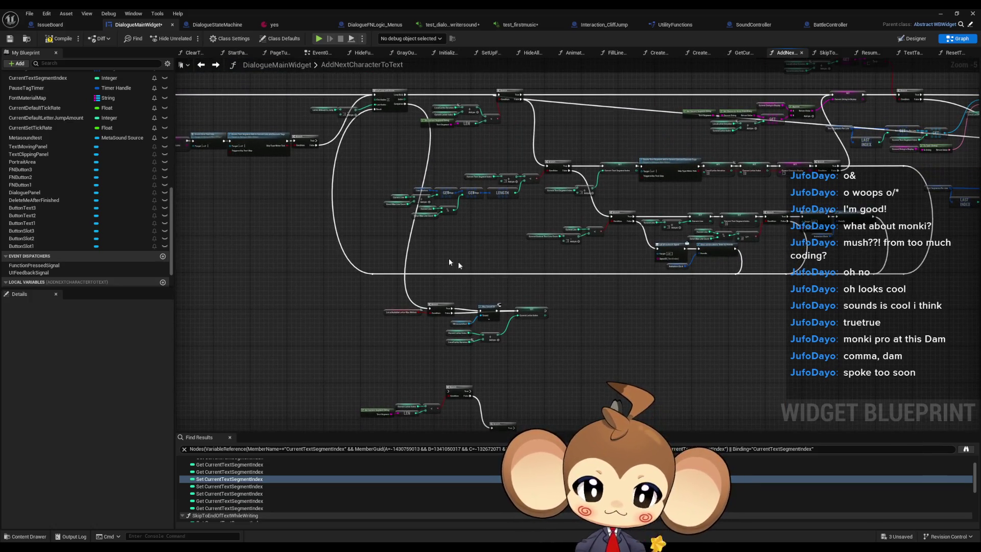
pyautogui.moveTo(589, 323); pyautogui.dragTo(580, 303)
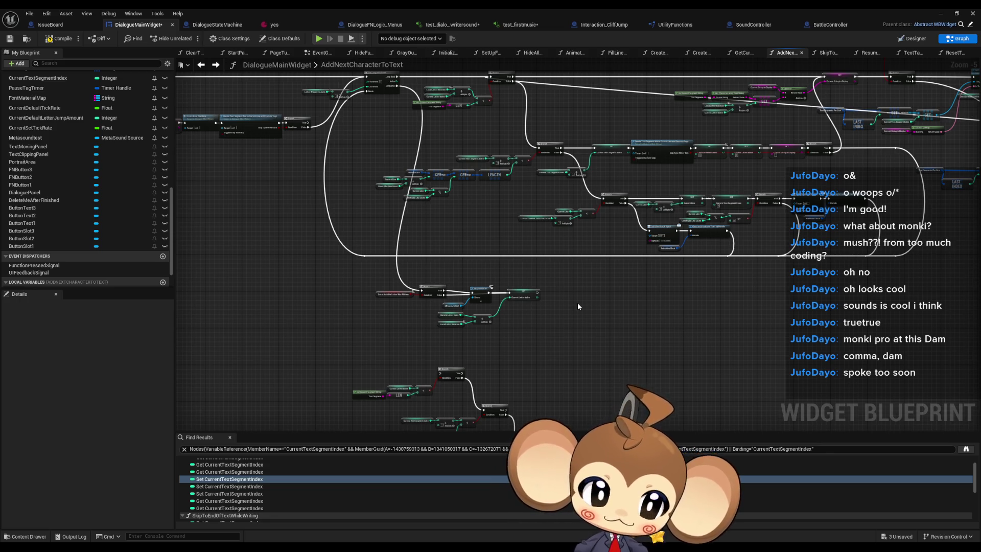
pyautogui.moveTo(577, 302); pyautogui.dragTo(515, 297)
pyautogui.scroll(1, 563, 227)
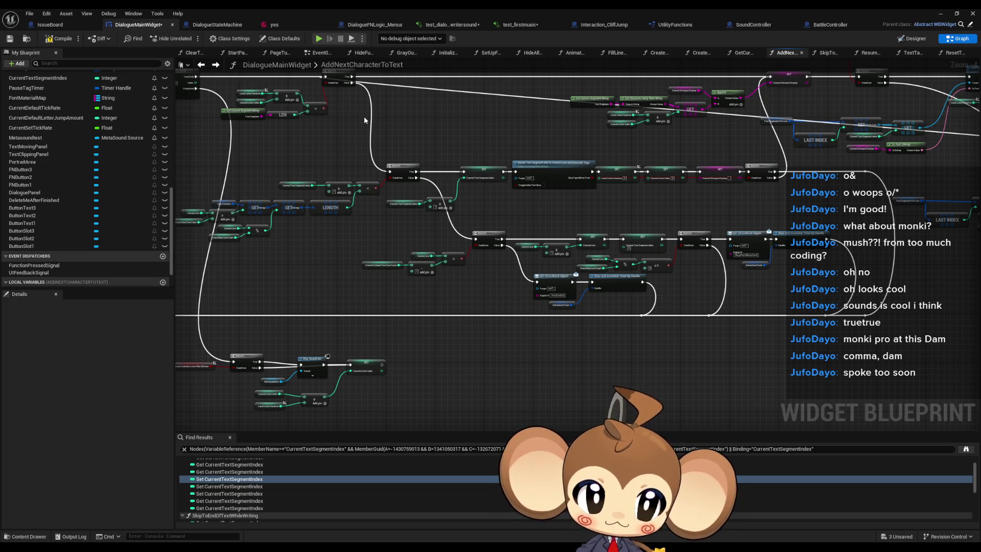
pyautogui.moveTo(740, 224); pyautogui.dragTo(486, 245)
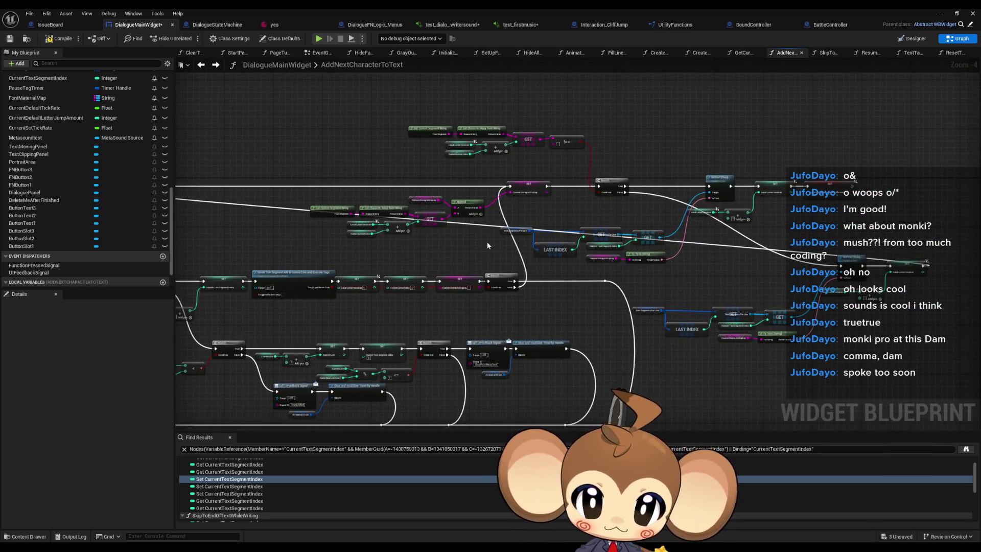
pyautogui.moveTo(315, 259)
pyautogui.mouseDown()
pyautogui.moveTo(434, 247)
pyautogui.moveTo(534, 216)
pyautogui.mouseUp()
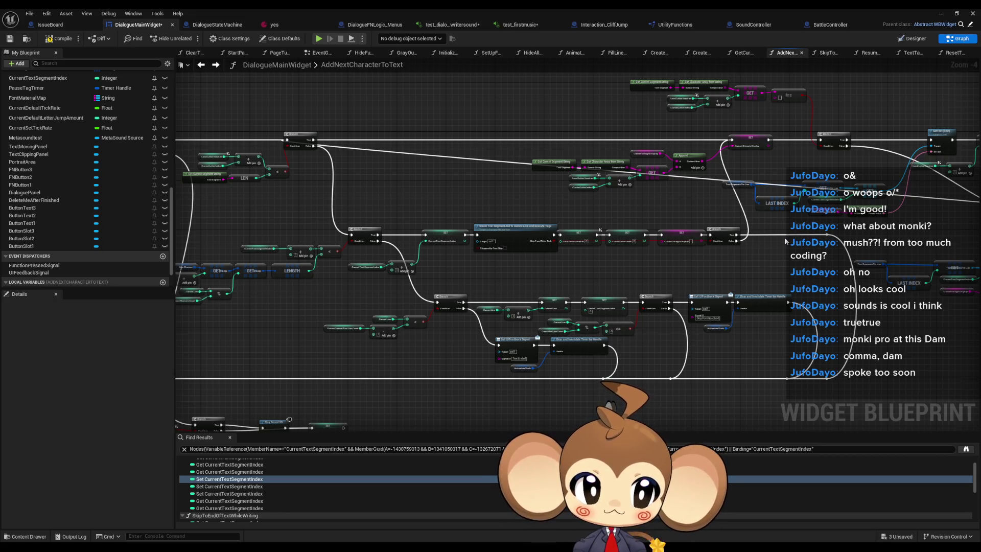
pyautogui.moveTo(576, 276)
pyautogui.mouseDown()
pyautogui.moveTo(480, 376)
pyautogui.moveTo(428, 325)
pyautogui.mouseUp()
pyautogui.hotkey('ctrl', 'z')
pyautogui.hotkey('ctrl', 'z')
pyautogui.hotkey('ctrl', 'z')
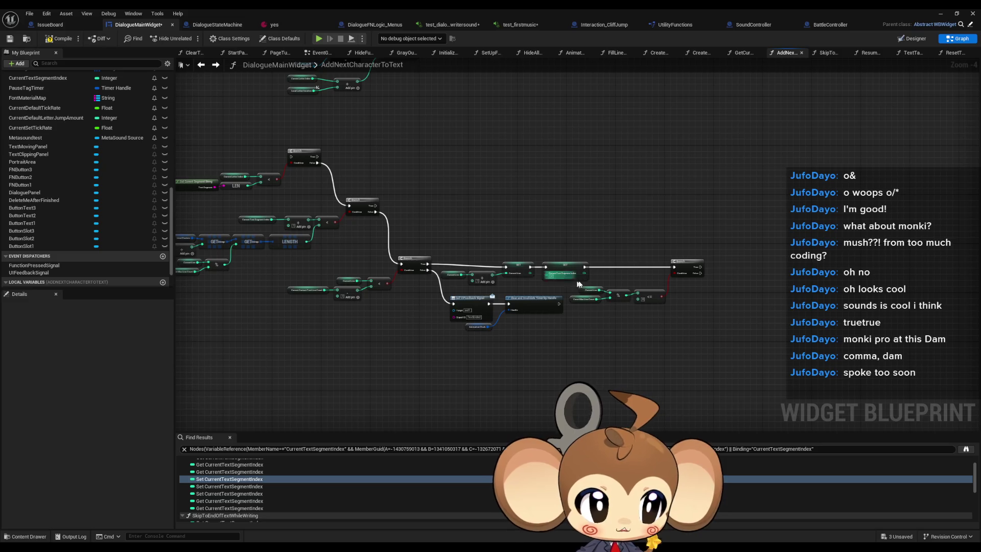
pyautogui.scroll(3, 525, 333)
pyautogui.scroll(1, 530, 336)
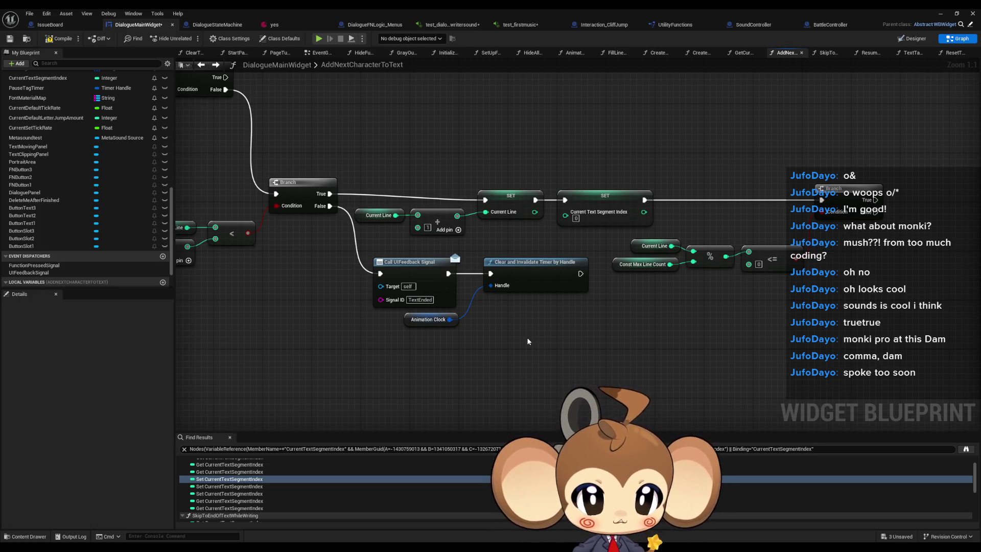
# Select the line-count comparison nodes on the right of the graph.
pyautogui.scroll(-4, 526, 337)
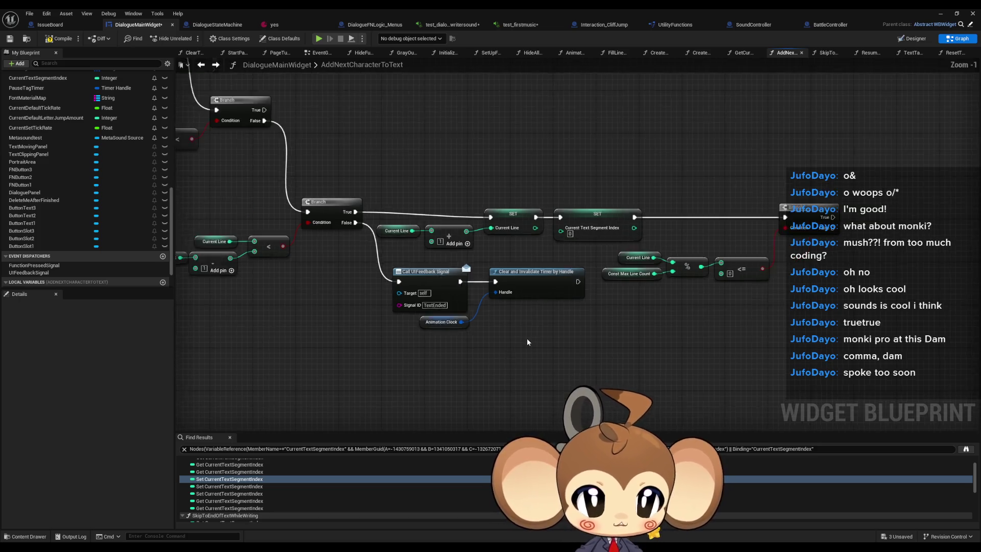
pyautogui.moveTo(761, 294)
pyautogui.mouseDown()
pyautogui.moveTo(643, 312)
pyautogui.moveTo(533, 274)
pyautogui.mouseUp()
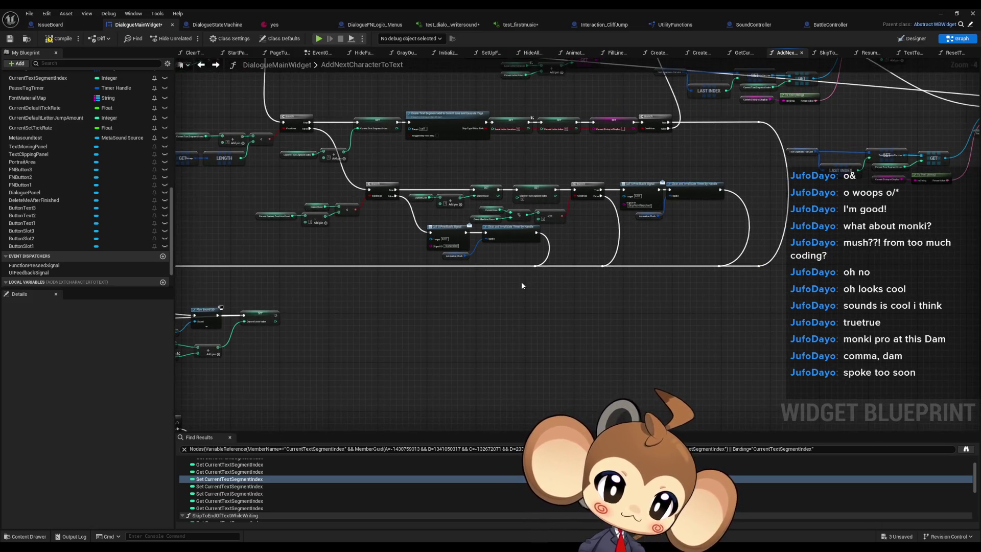
pyautogui.scroll(1, 499, 199)
pyautogui.scroll(2, 504, 217)
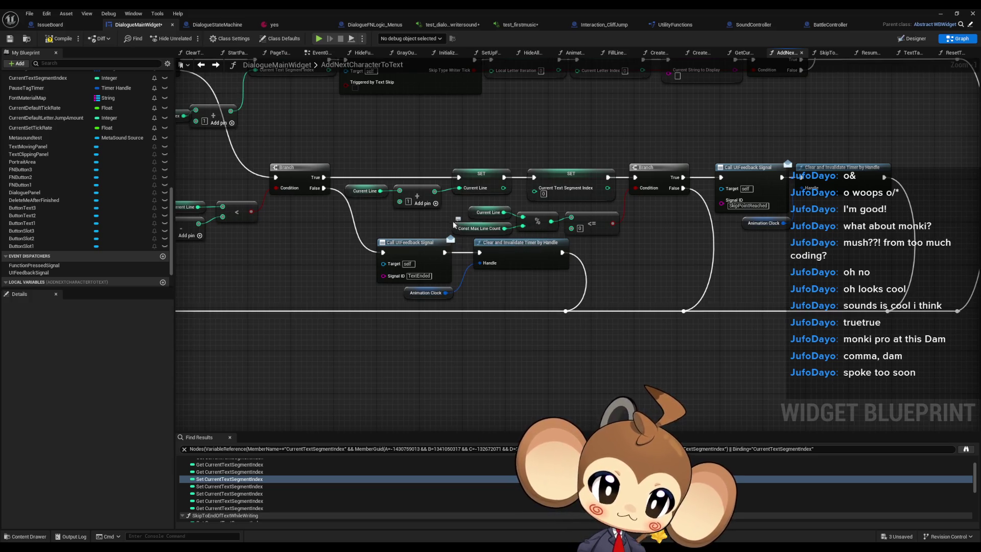
pyautogui.moveTo(454, 215)
pyautogui.mouseDown()
pyautogui.moveTo(497, 230)
pyautogui.moveTo(622, 229)
pyautogui.mouseUp()
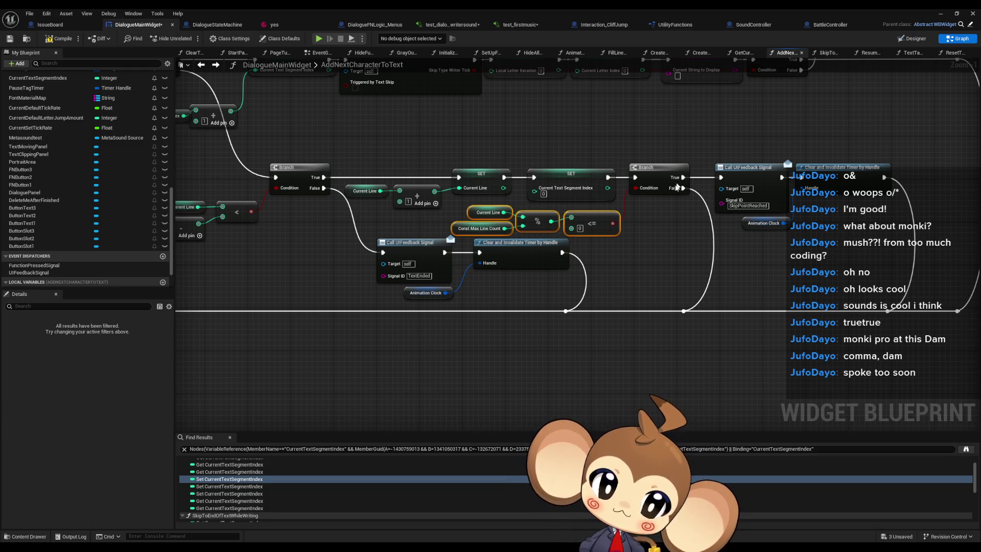
pyautogui.moveTo(557, 276); pyautogui.dragTo(603, 261)
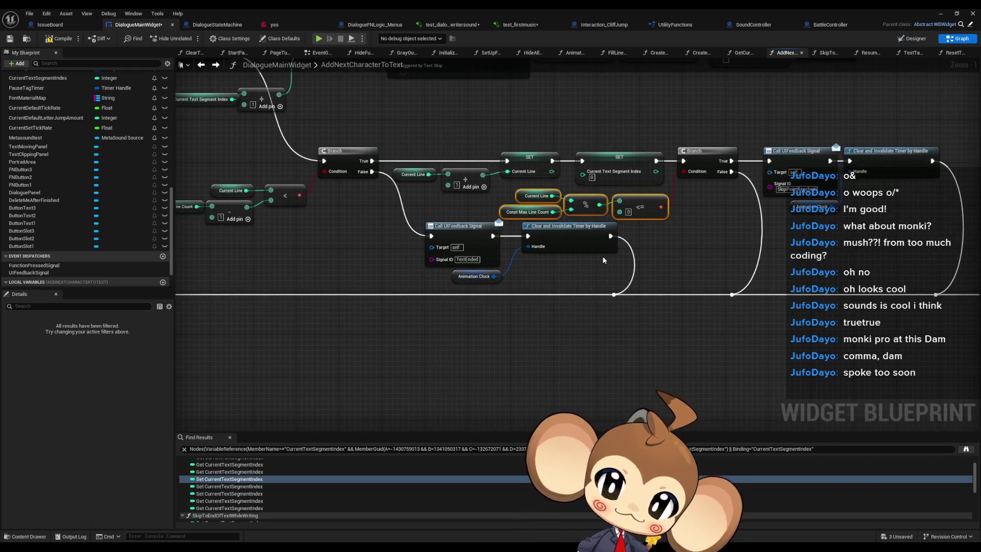
pyautogui.scroll(-4, 597, 257)
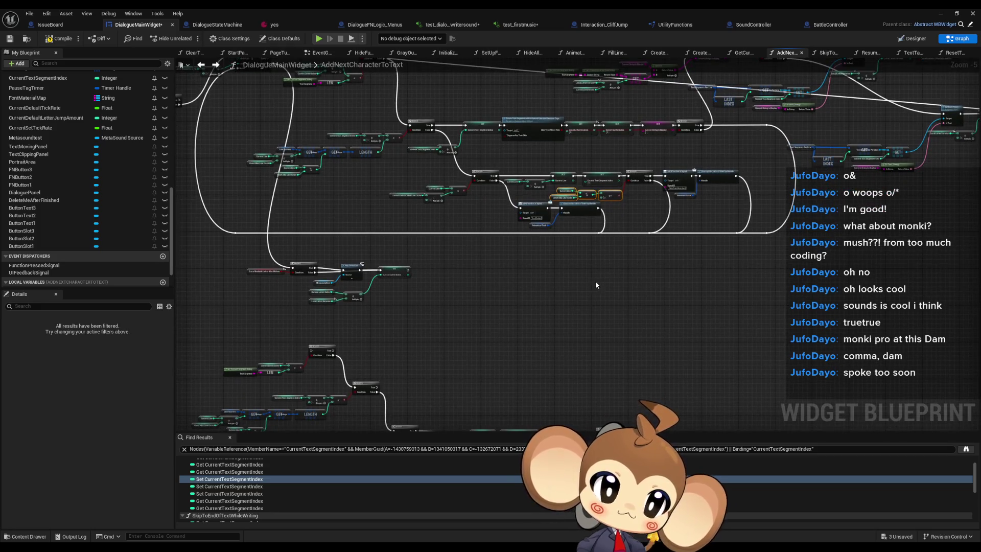
pyautogui.moveTo(595, 285); pyautogui.dragTo(631, 128)
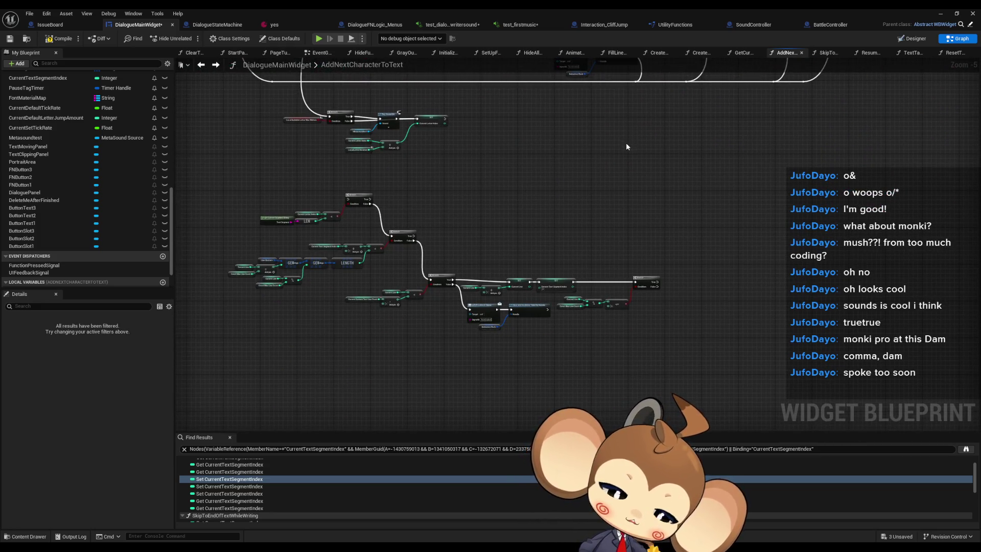
pyautogui.scroll(6, 624, 148)
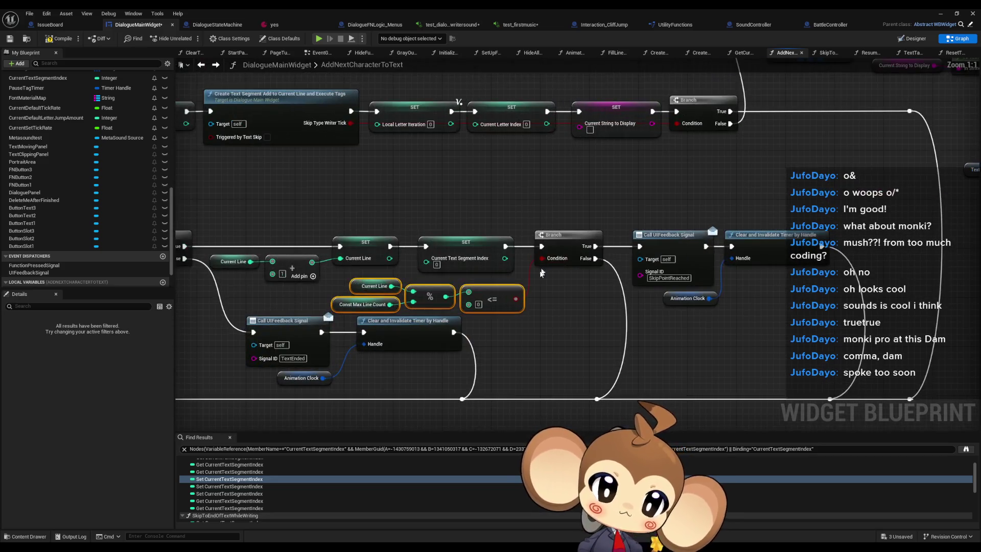
# Gather the Branch, skip-point signal and timer nodes, and move the group under the earlier Branch.
pyautogui.keyDown('ctrl'); pyautogui.click(592, 264); pyautogui.keyUp('ctrl')
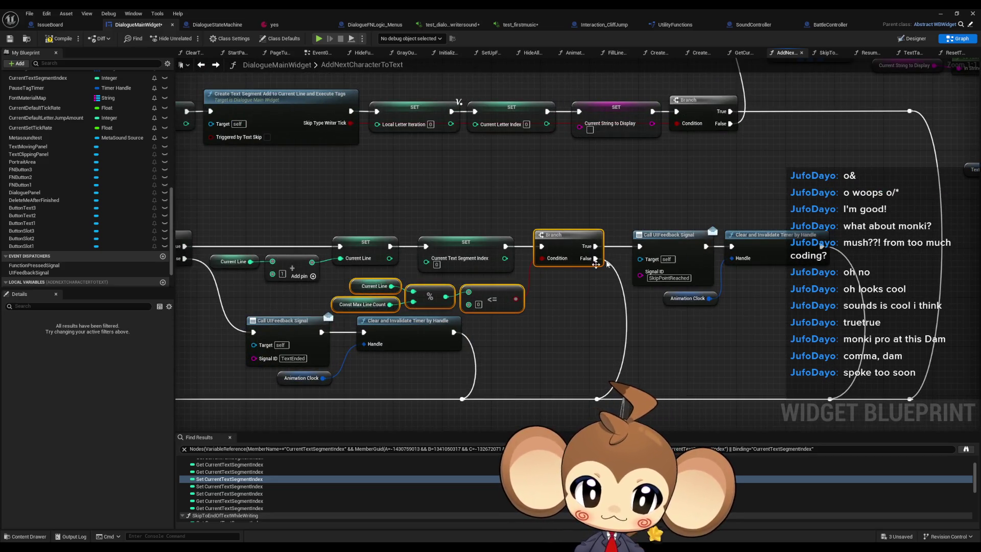
pyautogui.click(669, 235)
pyautogui.keyDown('ctrl'); pyautogui.click(767, 235); pyautogui.keyUp('ctrl')
pyautogui.keyDown('ctrl'); pyautogui.click(687, 298); pyautogui.keyUp('ctrl')
pyautogui.keyDown('ctrl'); pyautogui.click(557, 235); pyautogui.keyUp('ctrl')
pyautogui.keyDown('ctrl'); pyautogui.click(375, 286); pyautogui.keyUp('ctrl')
pyautogui.keyDown('ctrl'); pyautogui.click(362, 304); pyautogui.keyUp('ctrl')
pyautogui.keyDown('ctrl'); pyautogui.click(429, 296); pyautogui.keyUp('ctrl')
pyautogui.keyDown('ctrl'); pyautogui.click(492, 300); pyautogui.keyUp('ctrl')
pyautogui.scroll(-6, 531, 324)
pyautogui.scroll(5, 624, 287)
pyautogui.moveTo(717, 205)
pyautogui.mouseDown()
pyautogui.moveTo(637, 249)
pyautogui.moveTo(643, 236)
pyautogui.moveTo(423, 243)
pyautogui.mouseUp()
pyautogui.scroll(-6, 586, 270)
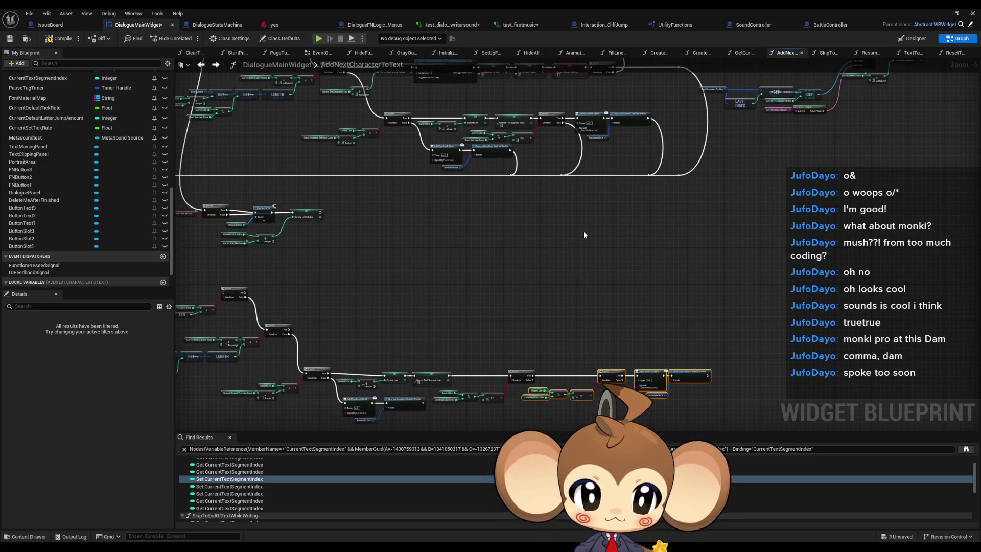
pyautogui.click(513, 236)
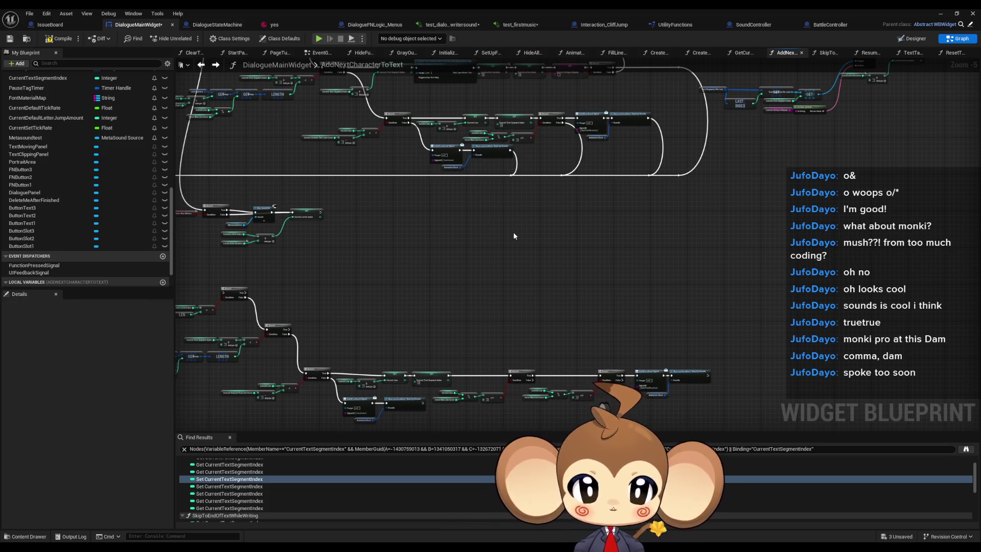
# Add a Set Local_LoopeBreak node from the function's local variables.
pyautogui.scroll(2, 275, 284)
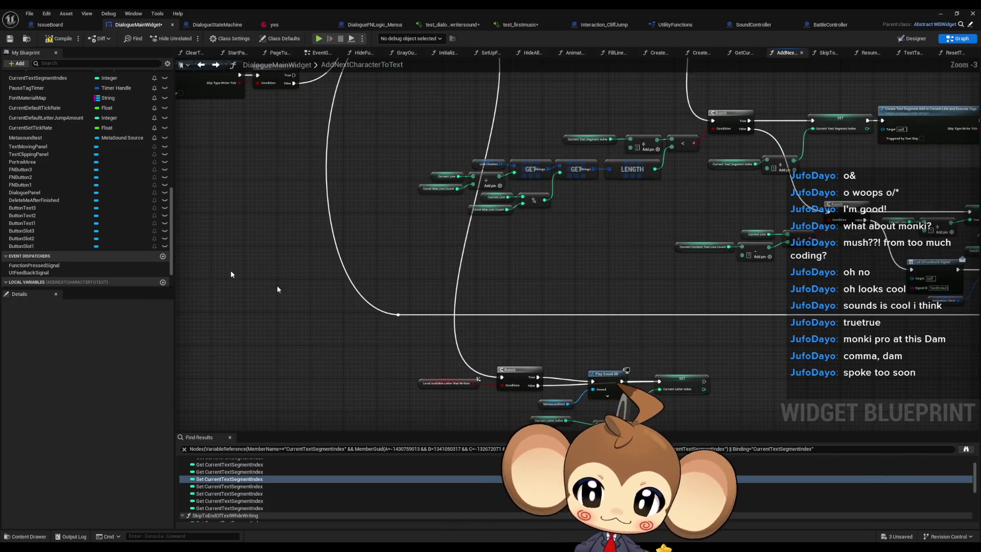
pyautogui.click(107, 245)
pyautogui.moveTo(29, 283)
pyautogui.mouseDown()
pyautogui.moveTo(269, 291)
pyautogui.moveTo(392, 139)
pyautogui.moveTo(403, 107)
pyautogui.mouseUp()
pyautogui.click(335, 270)
# Feed the LoopeBreak setter, add a Branch on a Local_LoopeBreak getter, and wire its False onward.
pyautogui.moveTo(402, 400)
pyautogui.mouseDown()
pyautogui.moveTo(344, 373)
pyautogui.moveTo(316, 338)
pyautogui.mouseUp()
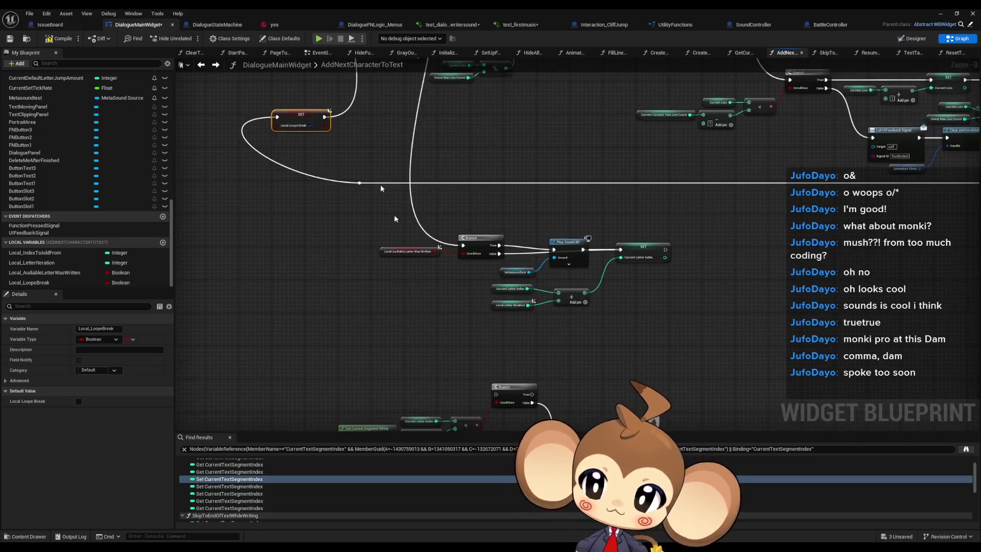
pyautogui.moveTo(30, 282)
pyautogui.mouseDown()
pyautogui.moveTo(87, 286)
pyautogui.moveTo(329, 183)
pyautogui.moveTo(319, 187)
pyautogui.moveTo(342, 167)
pyautogui.moveTo(442, 204)
pyautogui.moveTo(494, 209)
pyautogui.mouseUp()
pyautogui.click(319, 189)
pyautogui.write('branch')
pyautogui.press('Return')
pyautogui.moveTo(397, 168)
pyautogui.mouseDown()
pyautogui.moveTo(409, 232)
pyautogui.moveTo(394, 225)
pyautogui.moveTo(406, 220)
pyautogui.moveTo(408, 264)
pyautogui.moveTo(403, 201)
pyautogui.mouseUp()
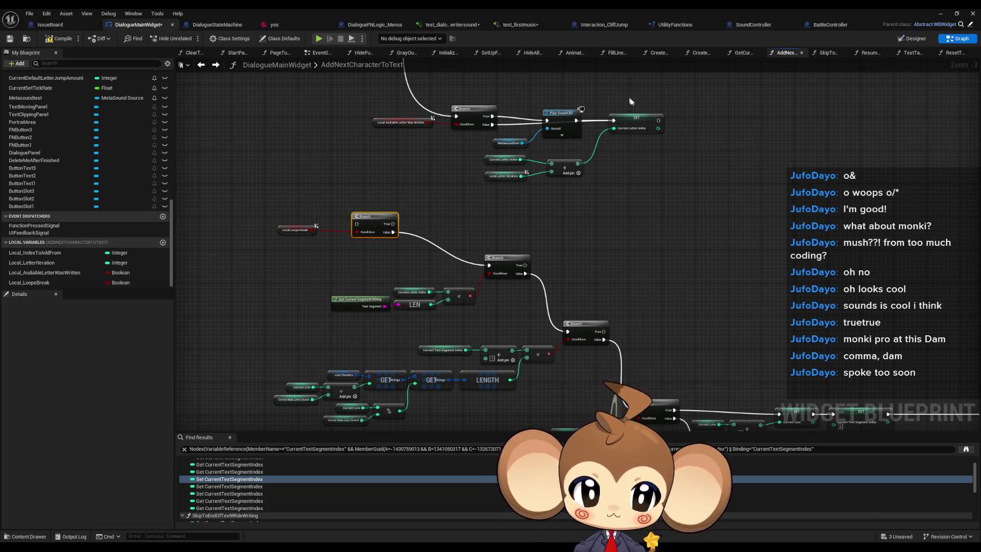
# Link SET Current Letter Index with the Local_LoopeBreak Branch.
pyautogui.click(636, 121)
pyautogui.moveTo(357, 224)
pyautogui.mouseDown()
pyautogui.moveTo(677, 130)
pyautogui.moveTo(661, 123)
pyautogui.mouseUp()
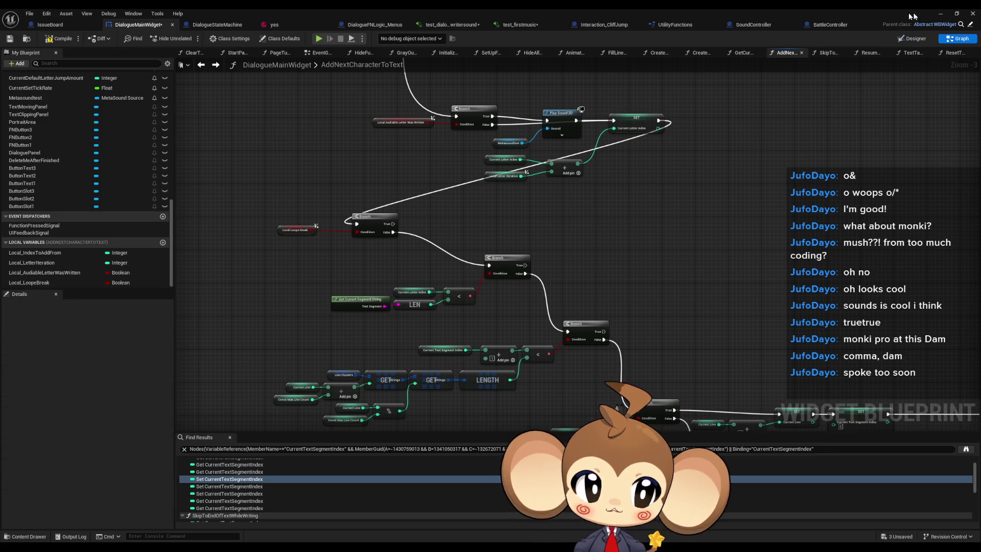
pyautogui.click(941, 13)
pyautogui.click(190, 38)
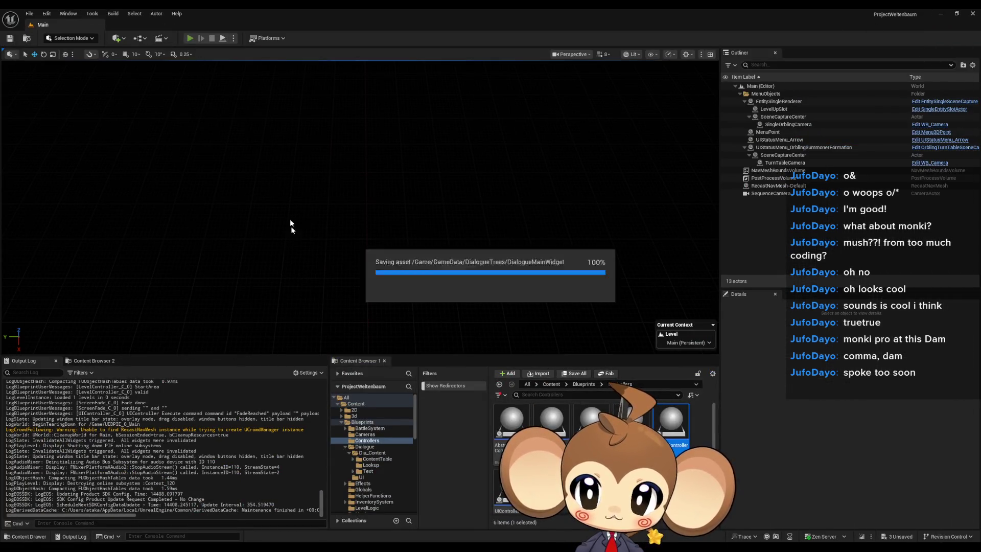
# Load a save, read through the typed dialogue lines, and choose Option 1 at each prompt.
pyautogui.click(140, 305)
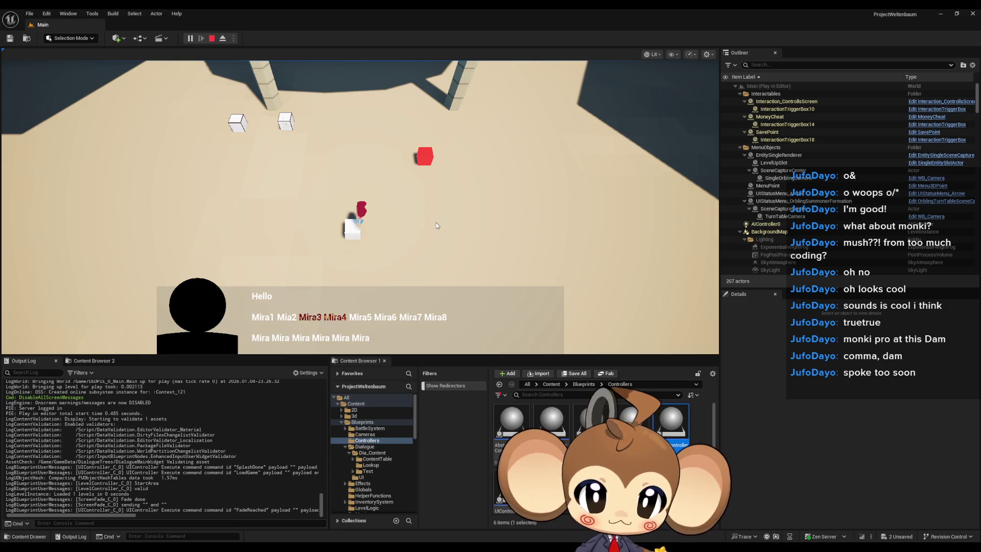
pyautogui.click(436, 225)
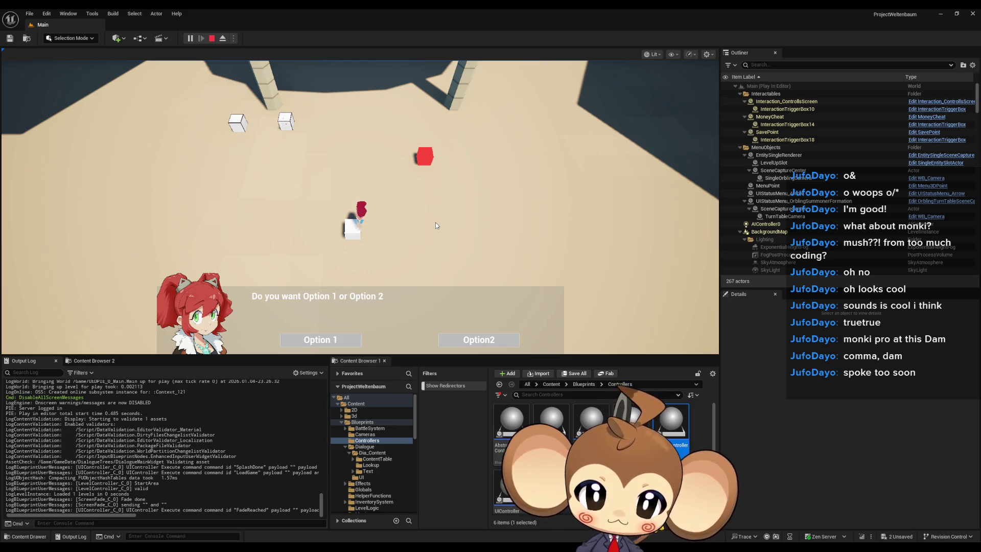
pyautogui.click(320, 340)
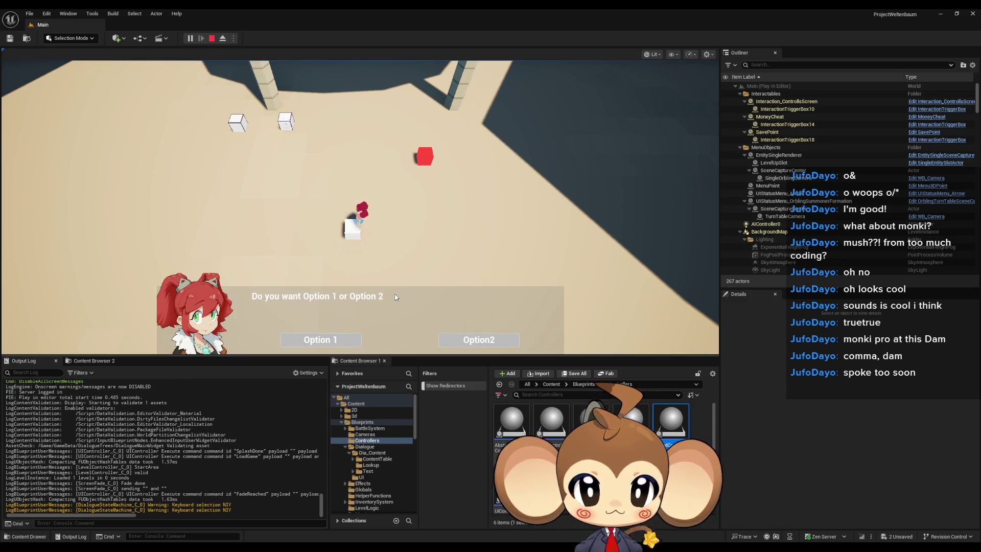
pyautogui.click(305, 337)
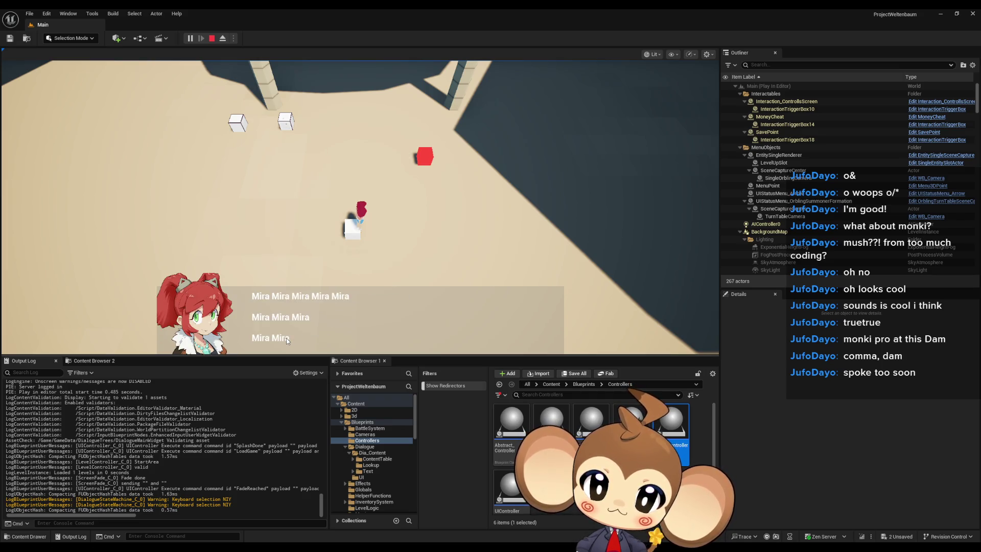
pyautogui.click(301, 338)
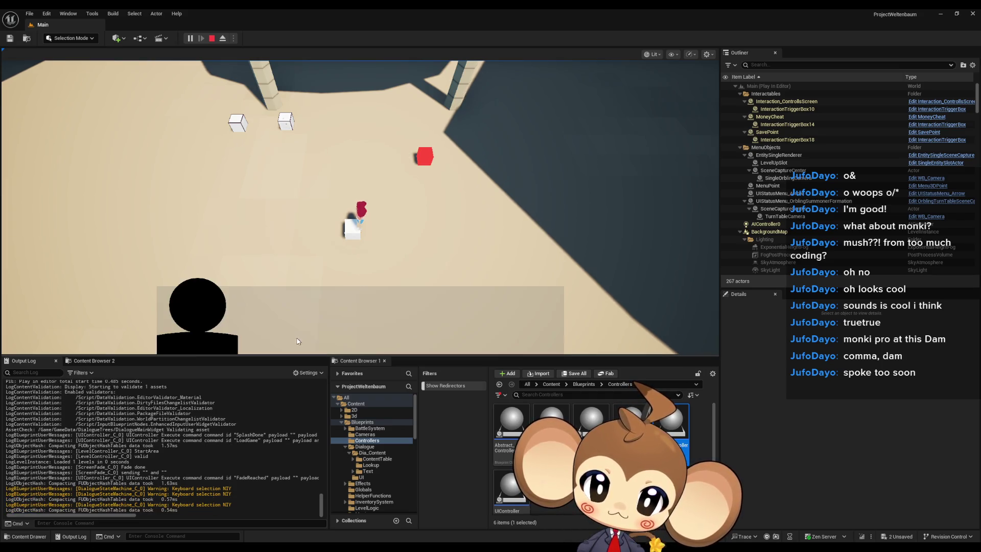
pyautogui.click(292, 339)
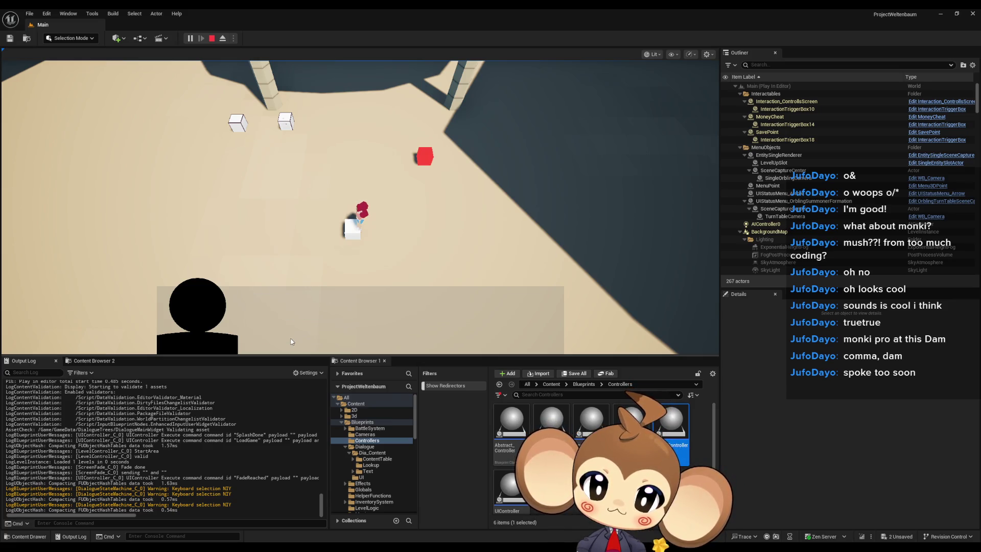
pyautogui.click(289, 339)
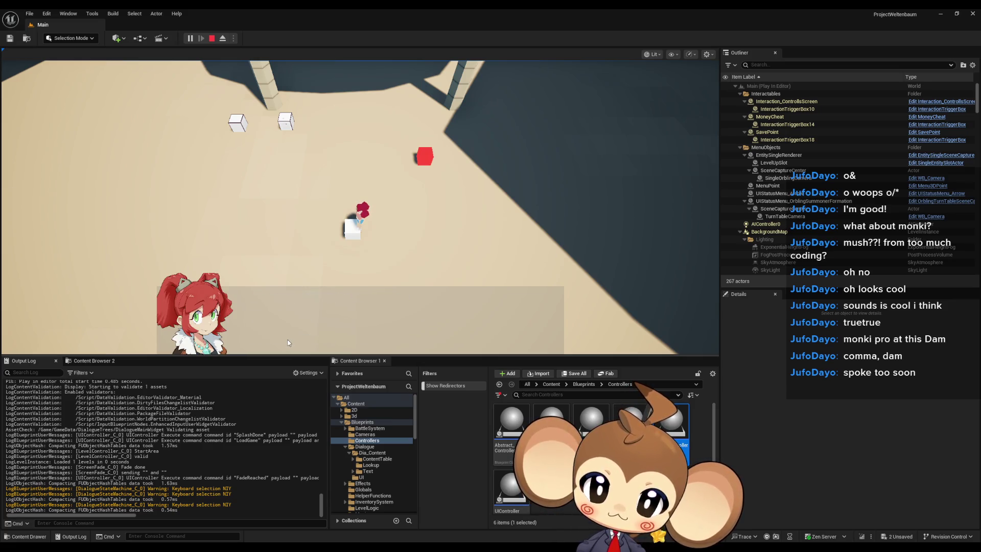
pyautogui.click(287, 339)
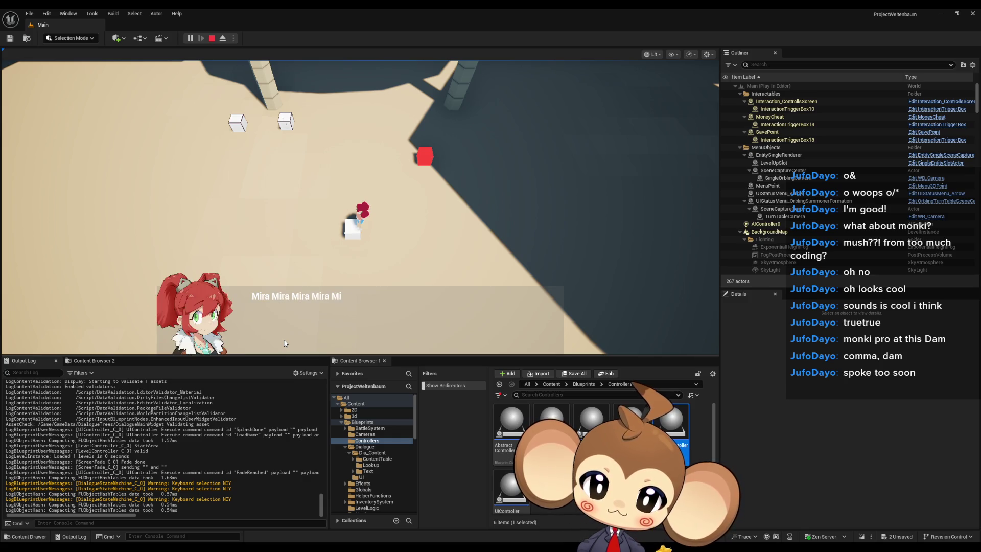
pyautogui.click(300, 339)
# Talk to the character again with E, pass the three Mira lines, and pick Option 1.
pyautogui.press('e')
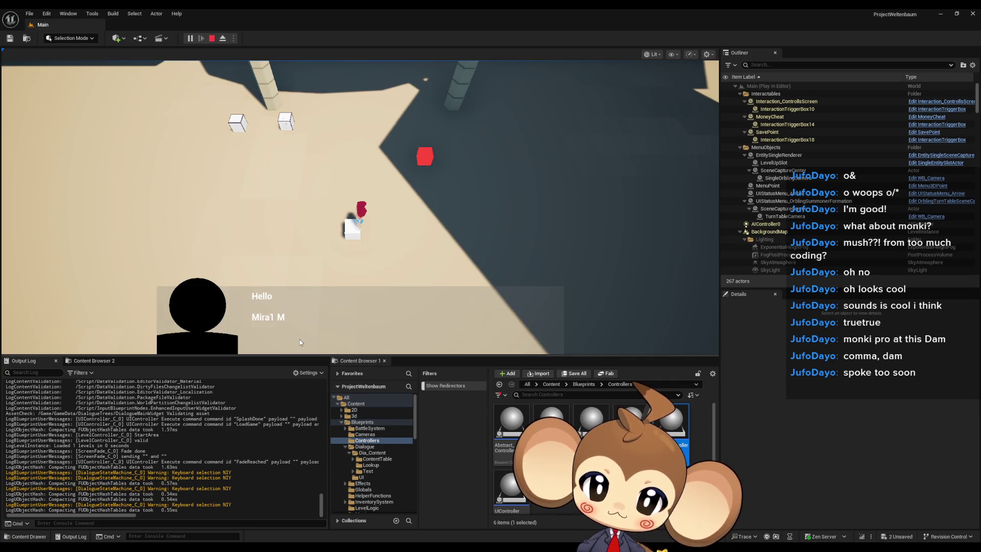
pyautogui.press('e')
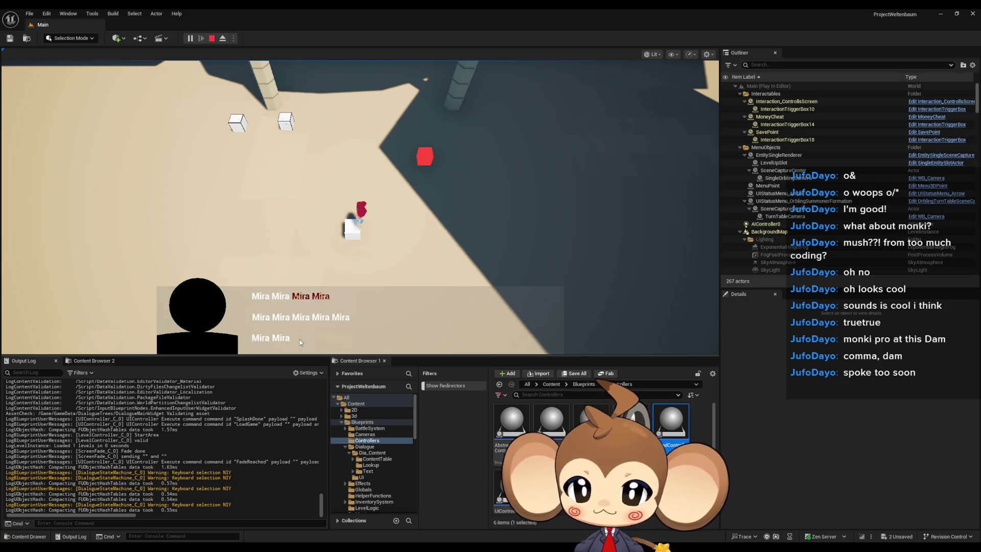
pyautogui.press('e')
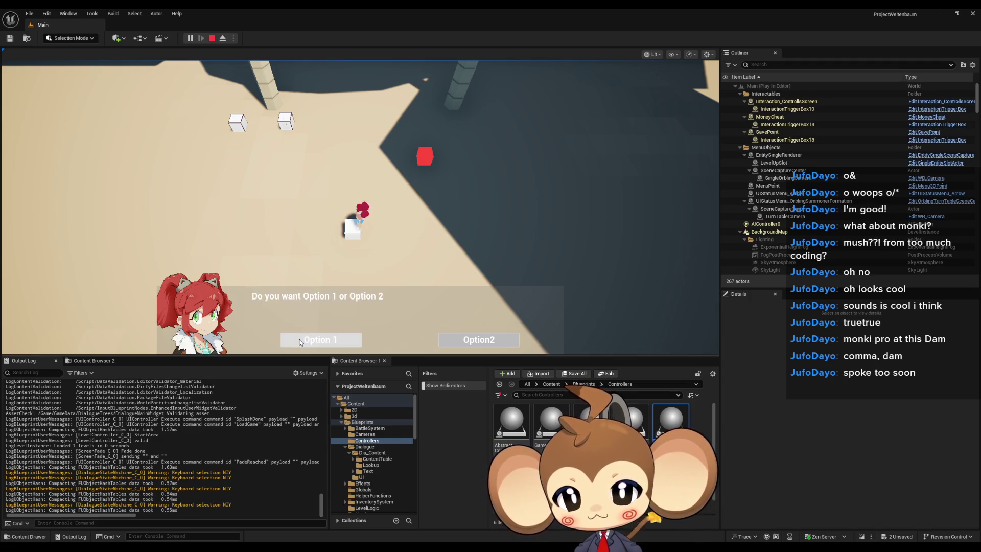
pyautogui.click(299, 340)
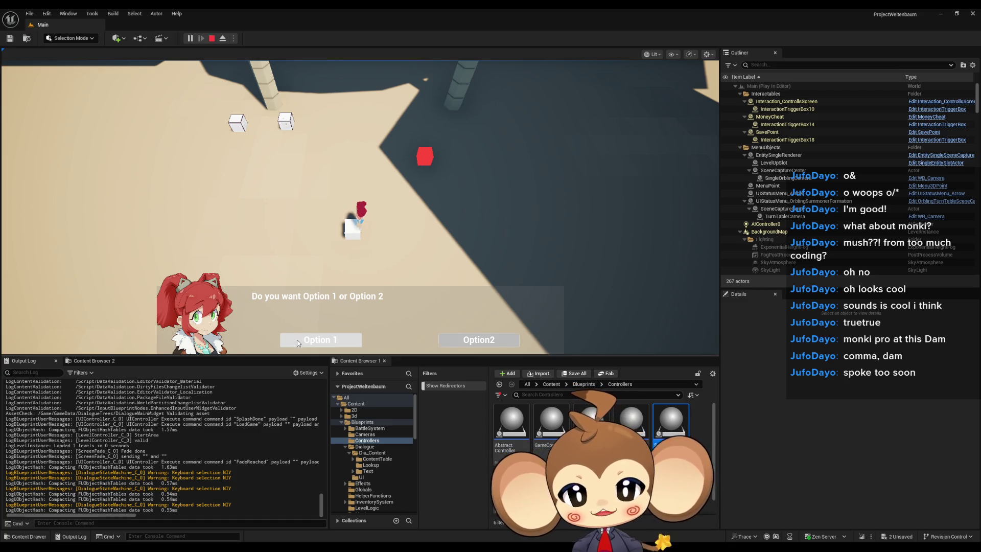
# Stop the play-in-editor test and return to the DialogueMainWidget blueprint.
pyautogui.click(213, 39)
pyautogui.moveTo(322, 547)
pyautogui.click(323, 514)
pyautogui.scroll(-3, 438, 251)
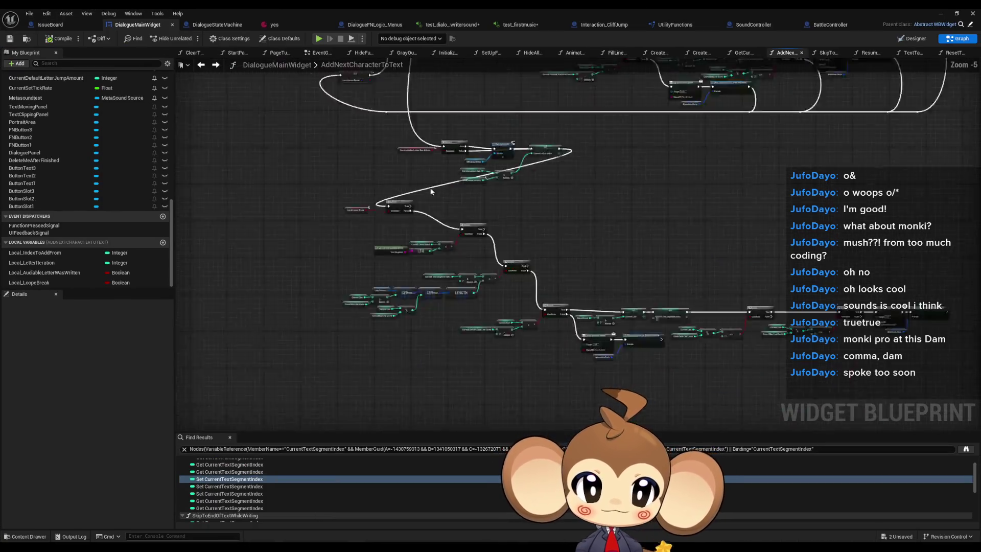
pyautogui.scroll(3, 439, 252)
# Shift the upper-left nodes down and add a Sequence node after the For Loop's Completed output.
pyautogui.moveTo(291, 253)
pyautogui.mouseDown()
pyautogui.moveTo(770, 411)
pyautogui.moveTo(918, 425)
pyautogui.mouseUp()
pyautogui.moveTo(366, 227); pyautogui.dragTo(366, 276)
pyautogui.scroll(3, 366, 276)
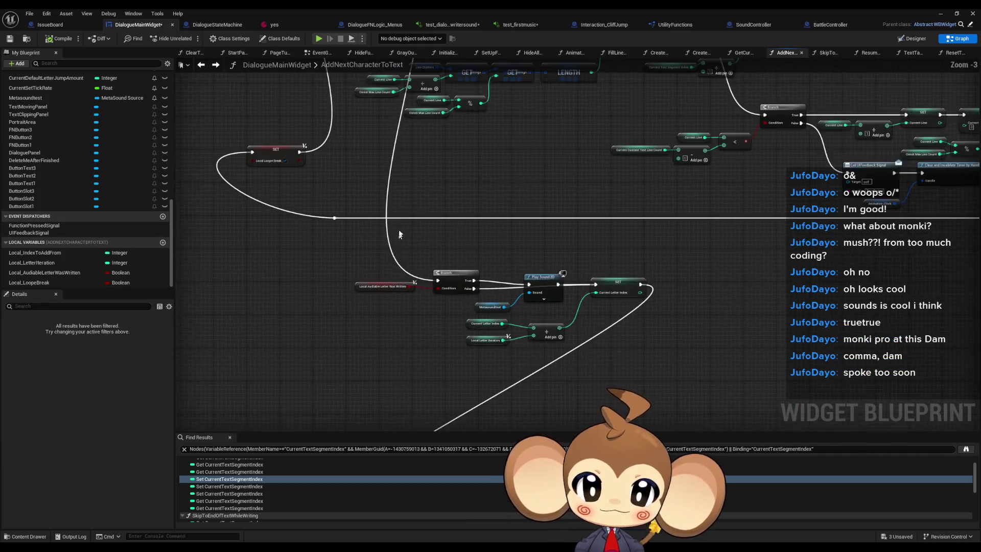
pyautogui.moveTo(392, 112)
pyautogui.mouseDown()
pyautogui.moveTo(425, 134)
pyautogui.moveTo(322, 397)
pyautogui.mouseUp()
pyautogui.write('seq')
pyautogui.press('Return')
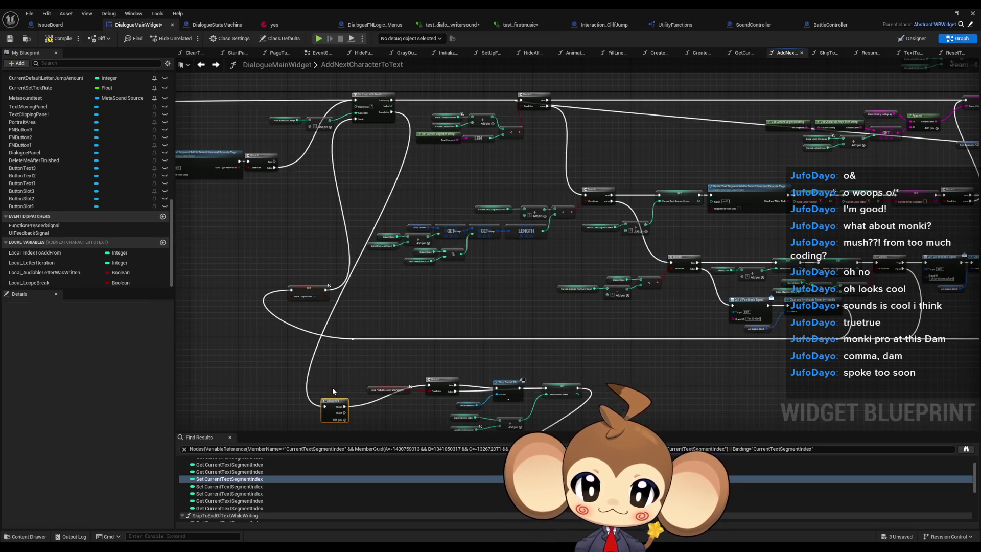
pyautogui.moveTo(347, 417); pyautogui.dragTo(339, 407)
pyautogui.moveTo(339, 408)
pyautogui.mouseDown()
pyautogui.moveTo(376, 254)
pyautogui.moveTo(400, 400)
pyautogui.mouseUp()
# Detach the SET node from the lower Branch and regroup the Branch, Play Sound 2D, SET and Add nodes.
pyautogui.keyDown('alt'); pyautogui.click(616, 234); pyautogui.keyUp('alt')
pyautogui.scroll(2, 427, 256)
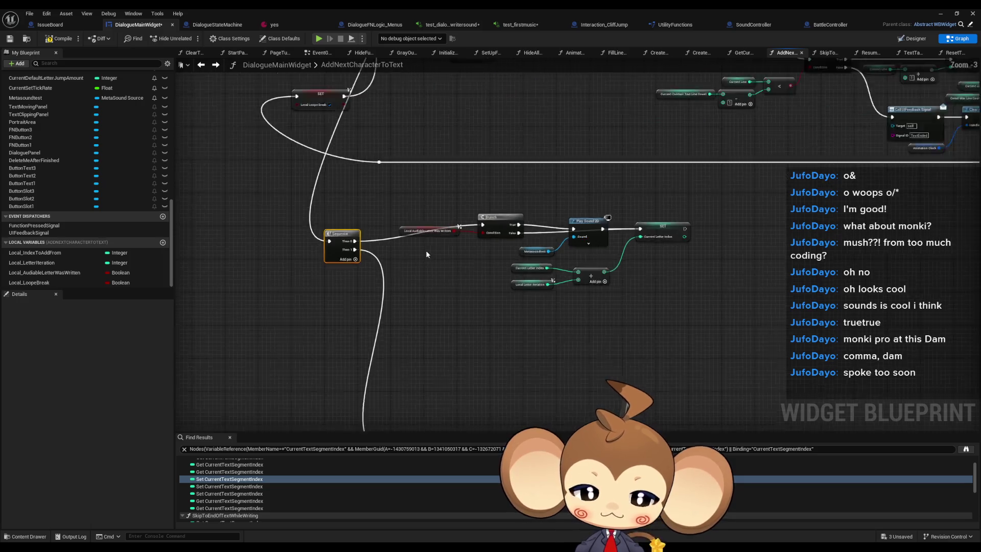
pyautogui.moveTo(421, 191); pyautogui.dragTo(683, 313)
pyautogui.moveTo(509, 213)
pyautogui.mouseDown()
pyautogui.moveTo(517, 254)
pyautogui.moveTo(518, 232)
pyautogui.mouseUp()
pyautogui.click(472, 286)
pyautogui.moveTo(450, 247); pyautogui.dragTo(465, 265)
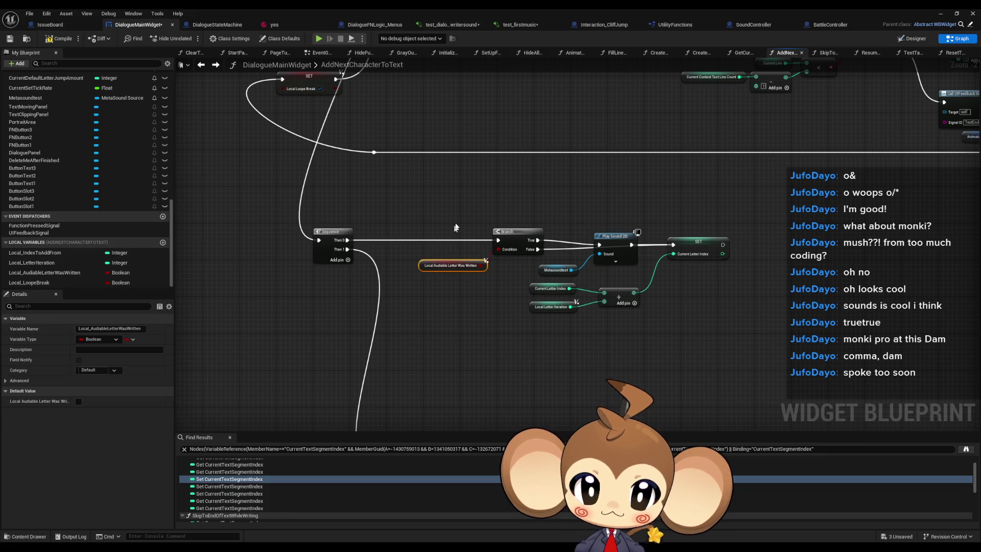
pyautogui.scroll(2, 440, 224)
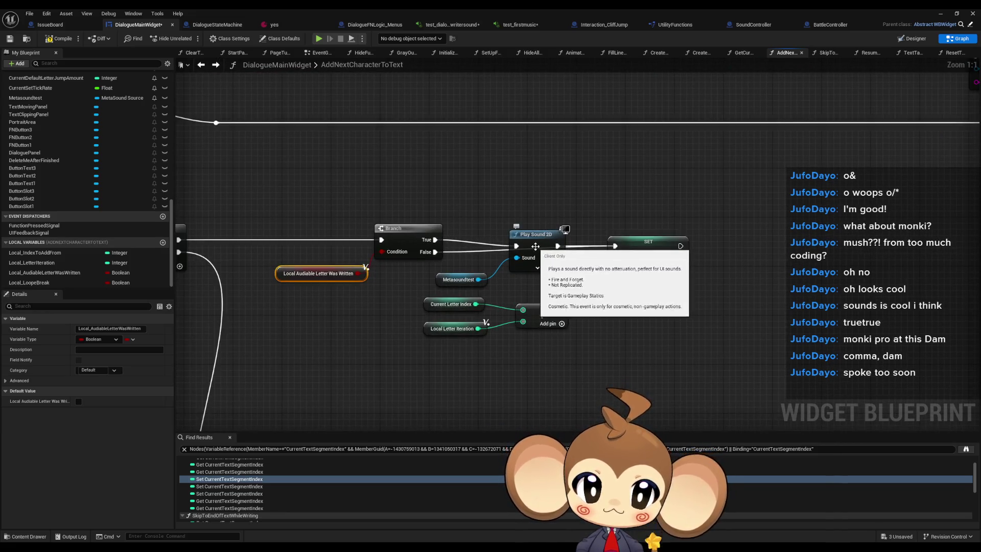
pyautogui.click(536, 242)
pyautogui.click(642, 256)
pyautogui.moveTo(646, 259)
pyautogui.mouseDown()
pyautogui.moveTo(628, 252)
pyautogui.moveTo(629, 298)
pyautogui.mouseUp()
pyautogui.moveTo(544, 315); pyautogui.dragTo(562, 321)
pyautogui.moveTo(436, 311)
pyautogui.mouseDown()
pyautogui.moveTo(488, 337)
pyautogui.moveTo(460, 338)
pyautogui.moveTo(470, 337)
pyautogui.mouseUp()
# Pan the graph over to the loop-break setter and the right-hand nodes.
pyautogui.scroll(-5, 426, 356)
pyautogui.scroll(3, 394, 313)
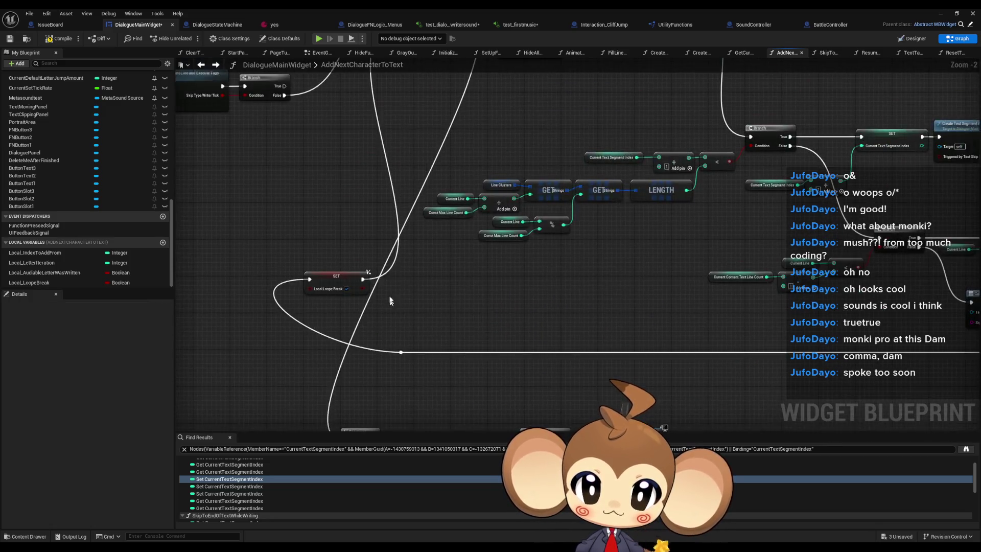
pyautogui.scroll(-1, 367, 322)
pyautogui.moveTo(368, 317)
pyautogui.mouseDown()
pyautogui.moveTo(502, 384)
pyautogui.moveTo(567, 381)
pyautogui.moveTo(432, 314)
pyautogui.moveTo(399, 320)
pyautogui.moveTo(365, 264)
pyautogui.moveTo(331, 239)
pyautogui.moveTo(307, 150)
pyautogui.moveTo(315, 142)
pyautogui.moveTo(295, 149)
pyautogui.moveTo(330, 215)
pyautogui.moveTo(266, 220)
pyautogui.mouseUp()
pyautogui.scroll(-1, 399, 320)
pyautogui.moveTo(327, 220)
pyautogui.mouseDown()
pyautogui.moveTo(207, 221)
pyautogui.moveTo(274, 230)
pyautogui.moveTo(324, 262)
pyautogui.moveTo(409, 282)
pyautogui.moveTo(323, 274)
pyautogui.mouseUp()
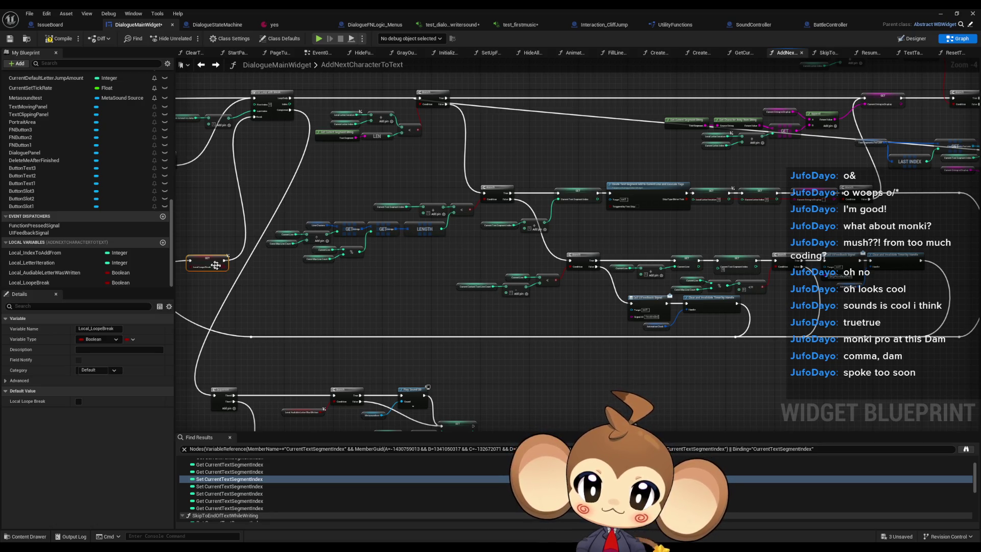
pyautogui.moveTo(210, 262); pyautogui.dragTo(258, 268)
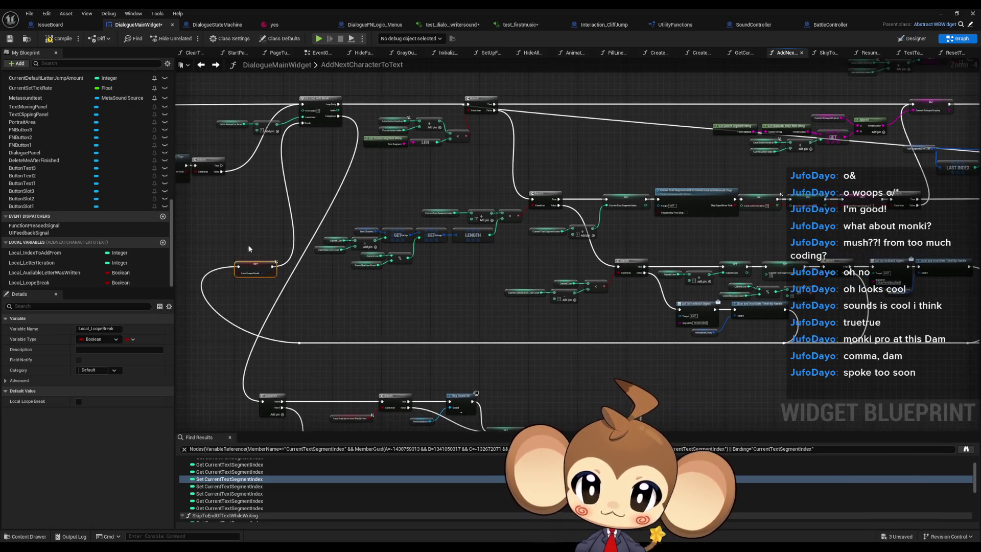
# Paste a copy of the SET Local Loope Break node beside the Branch.
pyautogui.moveTo(729, 342); pyautogui.dragTo(404, 300)
pyautogui.hotkey('ctrl', 'v')
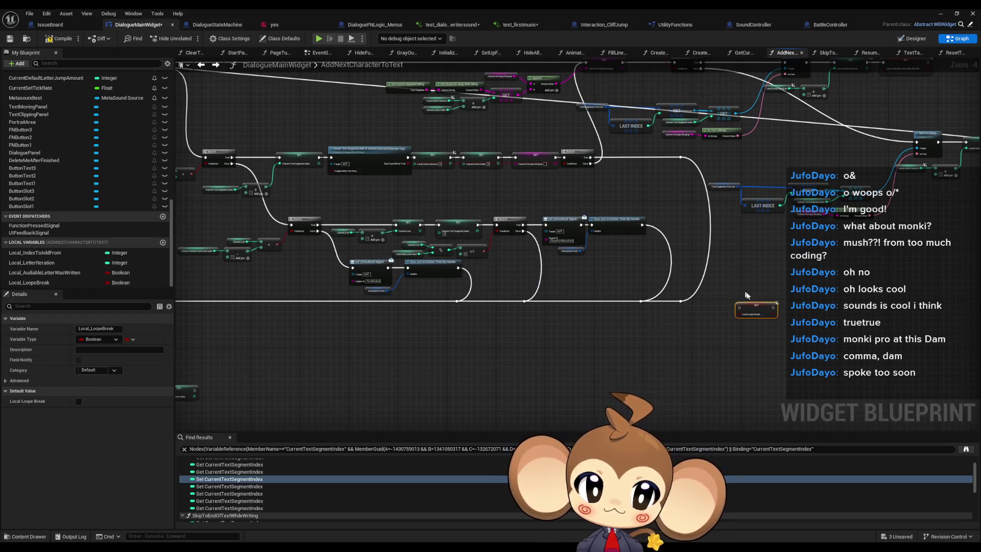
pyautogui.scroll(2, 747, 301)
pyautogui.moveTo(755, 347)
pyautogui.mouseDown()
pyautogui.moveTo(731, 309)
pyautogui.moveTo(704, 324)
pyautogui.mouseUp()
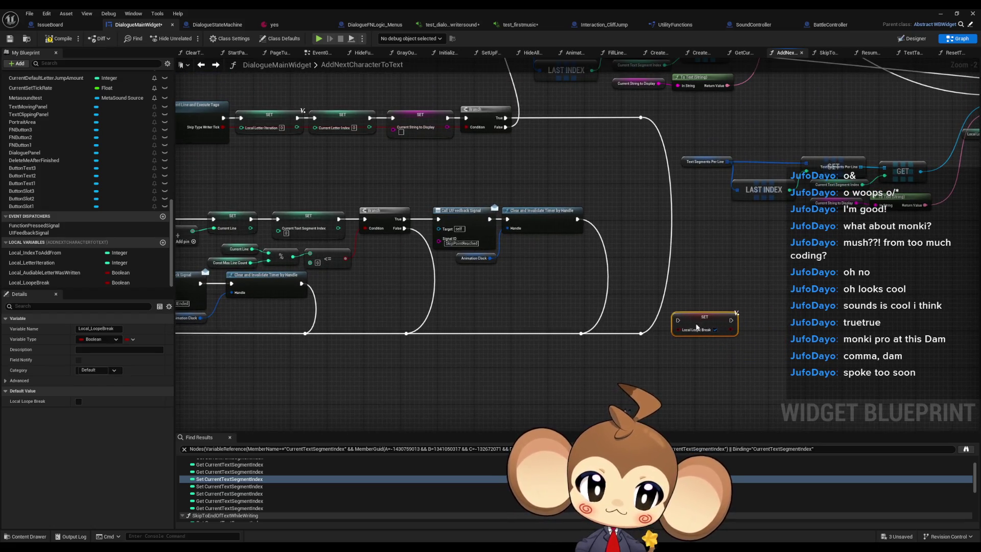
# Wire both Clear and Invalidate Timer by Handle exec outputs into the new setter, then minimize the Blueprint editor.
pyautogui.moveTo(505, 118)
pyautogui.mouseDown()
pyautogui.moveTo(680, 323)
pyautogui.moveTo(577, 221)
pyautogui.mouseUp()
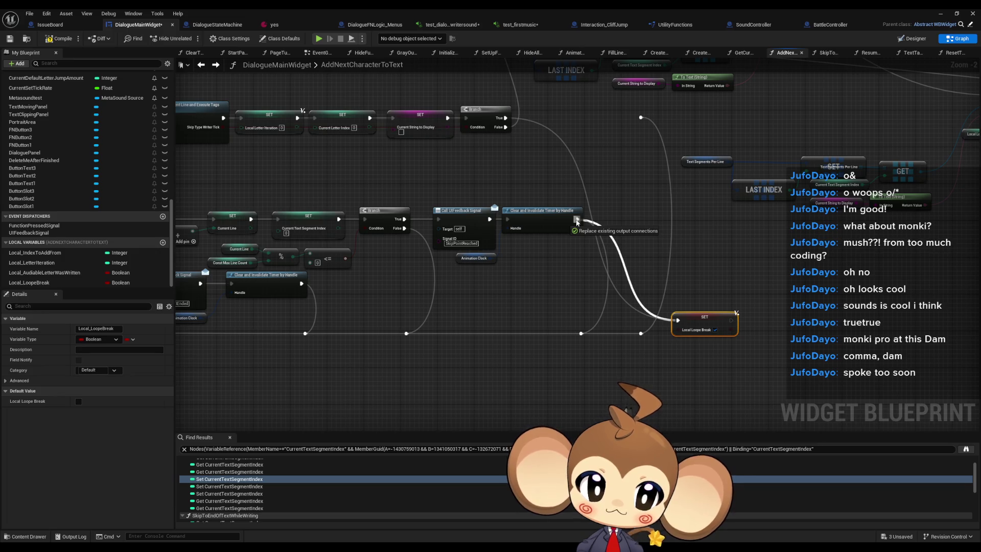
pyautogui.moveTo(576, 221); pyautogui.dragTo(577, 220)
pyautogui.moveTo(415, 234)
pyautogui.mouseDown()
pyautogui.moveTo(450, 189)
pyautogui.moveTo(712, 275)
pyautogui.mouseUp()
pyautogui.moveTo(336, 239); pyautogui.dragTo(712, 276)
pyautogui.moveTo(479, 317)
pyautogui.mouseDown()
pyautogui.moveTo(625, 331)
pyautogui.moveTo(660, 407)
pyautogui.moveTo(486, 328)
pyautogui.moveTo(880, 332)
pyautogui.moveTo(879, 351)
pyautogui.moveTo(181, 317)
pyautogui.moveTo(254, 260)
pyautogui.moveTo(358, 282)
pyautogui.moveTo(361, 121)
pyautogui.moveTo(397, 200)
pyautogui.moveTo(451, 114)
pyautogui.mouseUp()
pyautogui.scroll(-1, 624, 331)
pyautogui.scroll(-2, 633, 260)
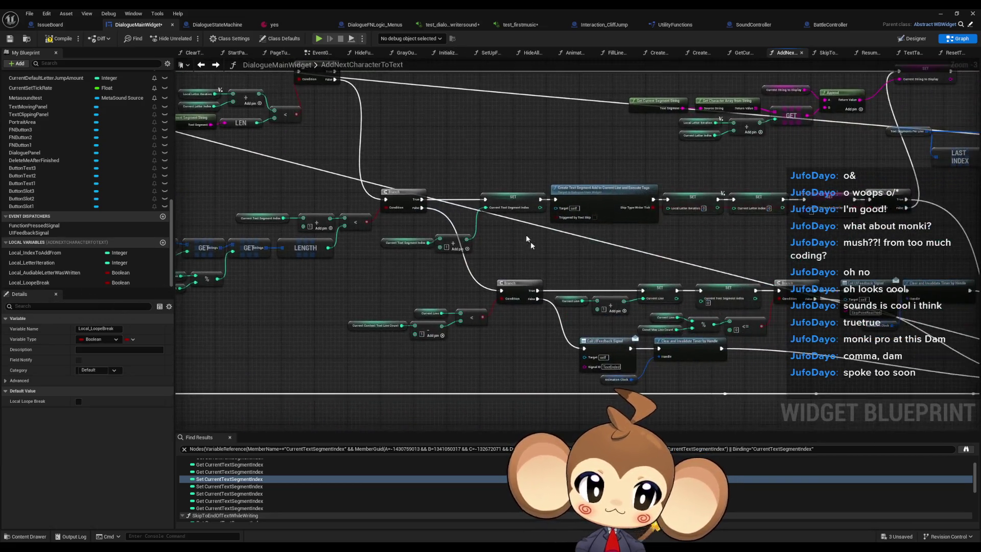
pyautogui.click(941, 14)
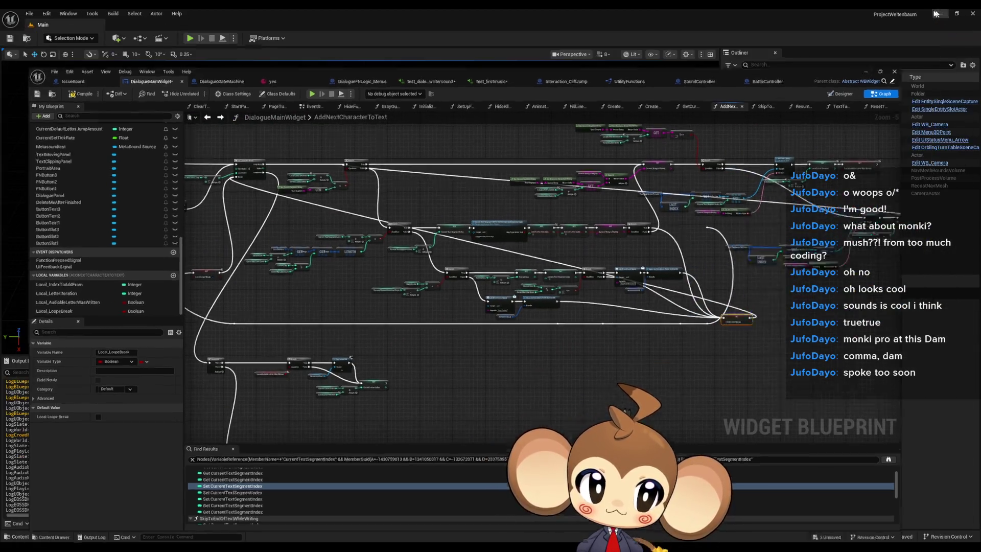
# Start a new play-in-editor test with Alt+P and choose Load Game.
pyautogui.hotkey('alt', 'p')
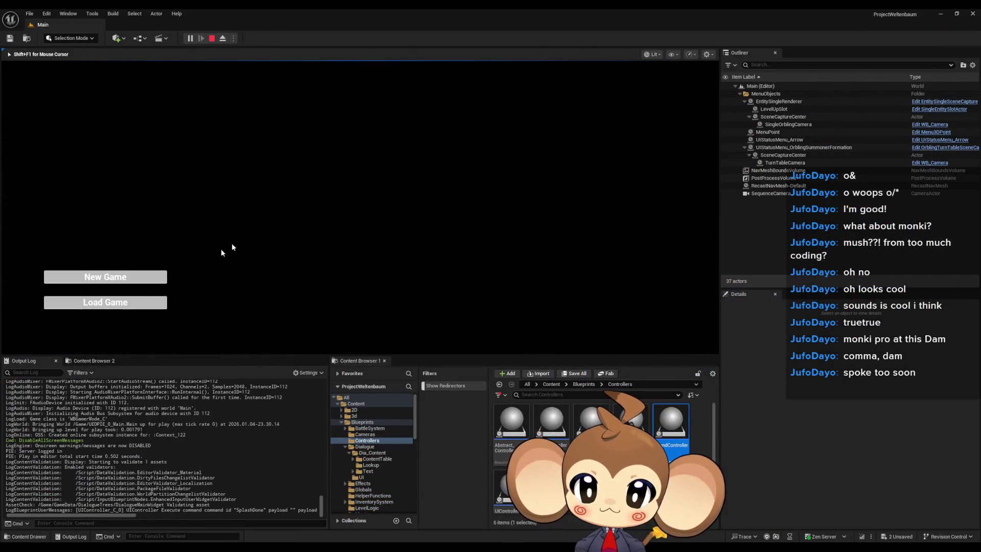
pyautogui.click(148, 301)
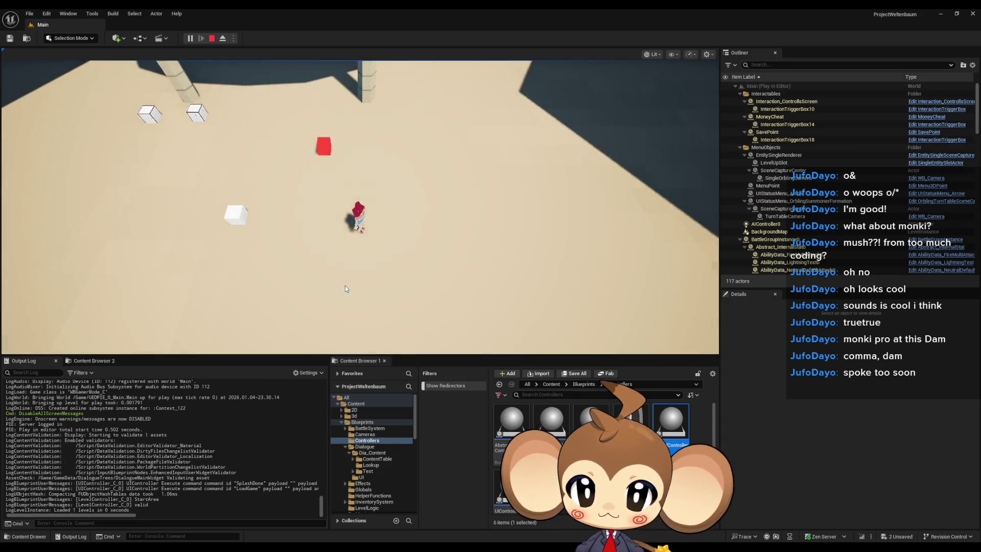
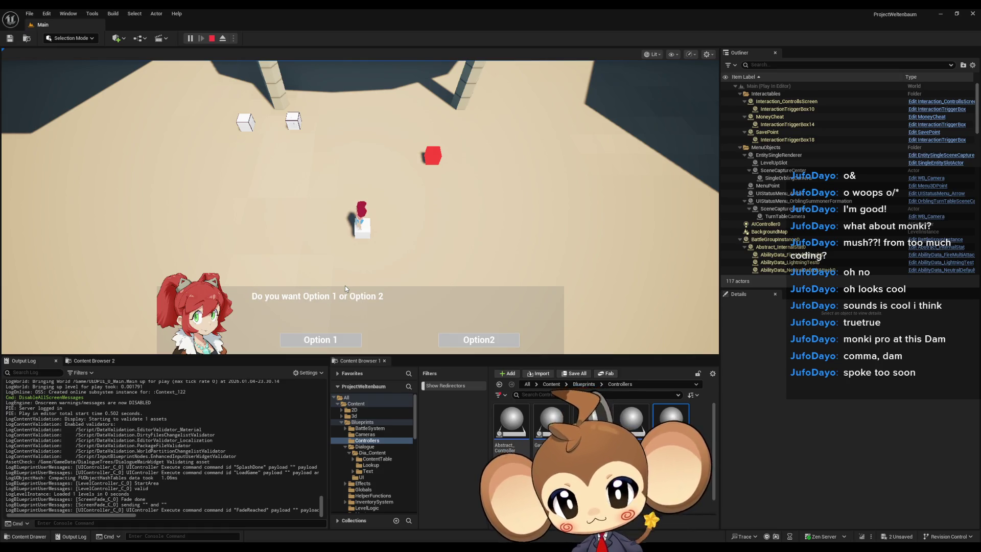
# Play through the dialogue choosing Option 1, then Option 2, then Option 1 again.
pyautogui.click(320, 340)
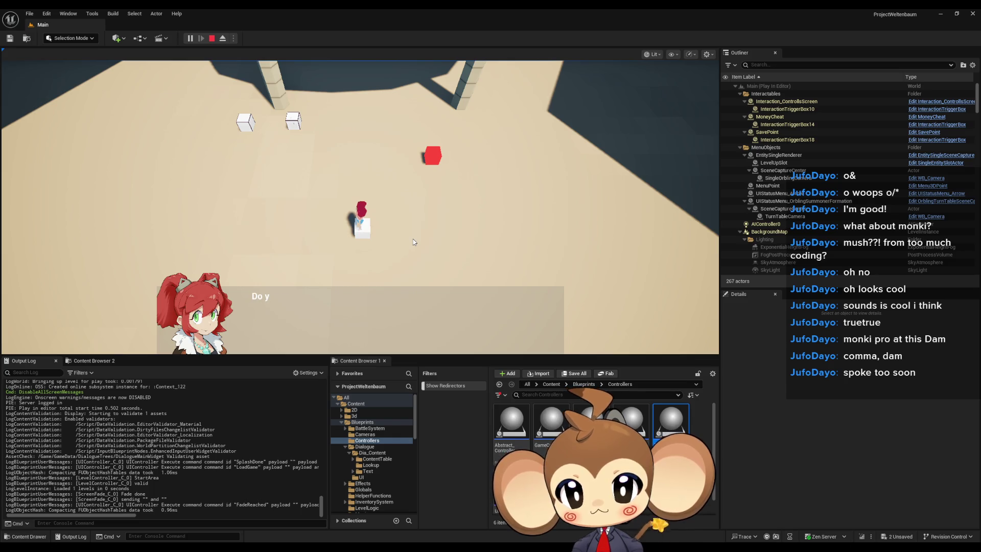
pyautogui.click(479, 340)
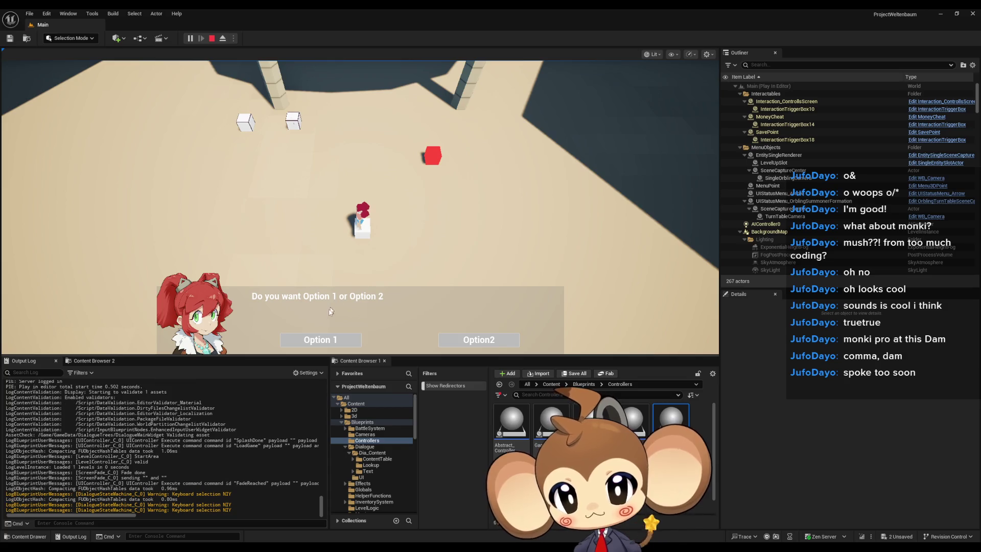
pyautogui.press('Return')
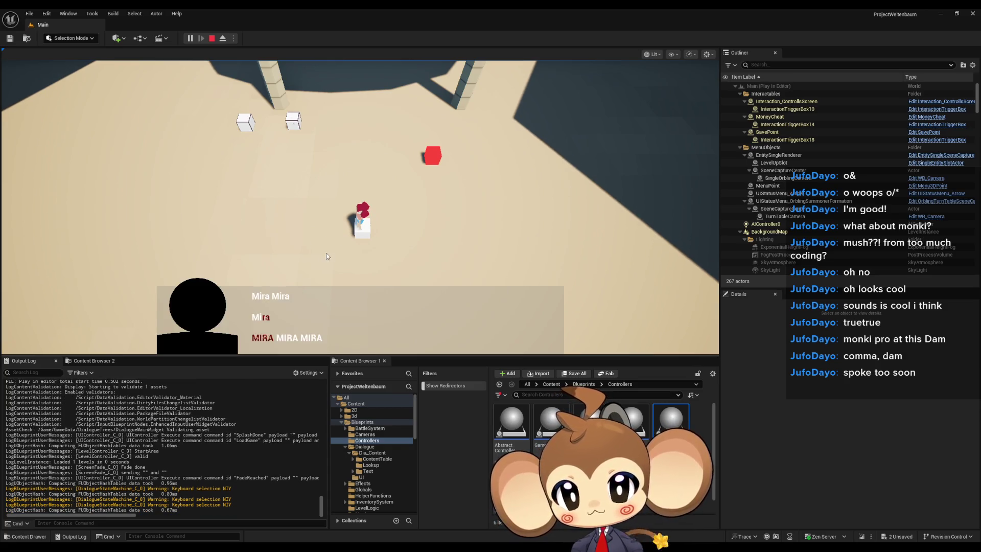
pyautogui.press('Return')
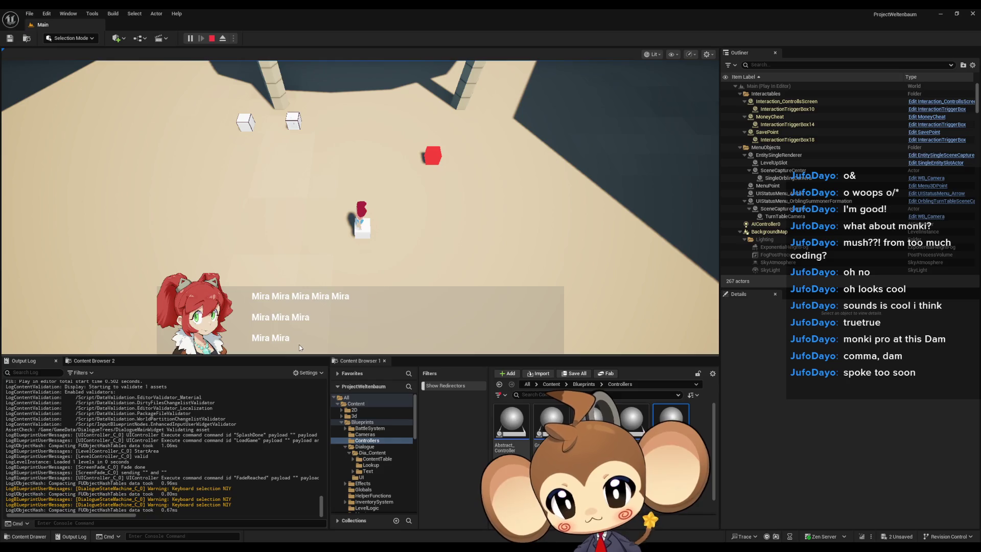
pyautogui.click(297, 339)
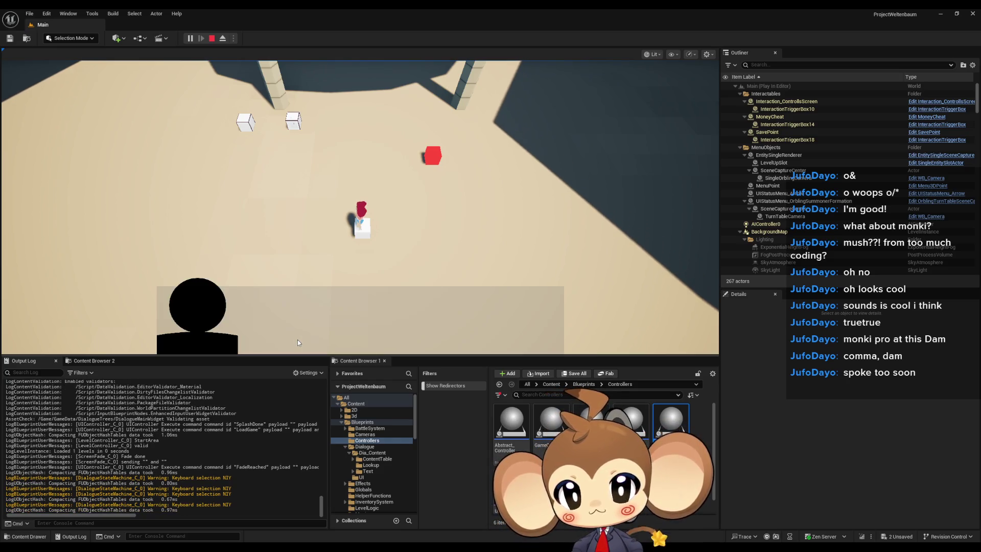
# Advance to the final choice, pick Option 1, and stop Play-In-Editor with Esc.
pyautogui.press('Return')
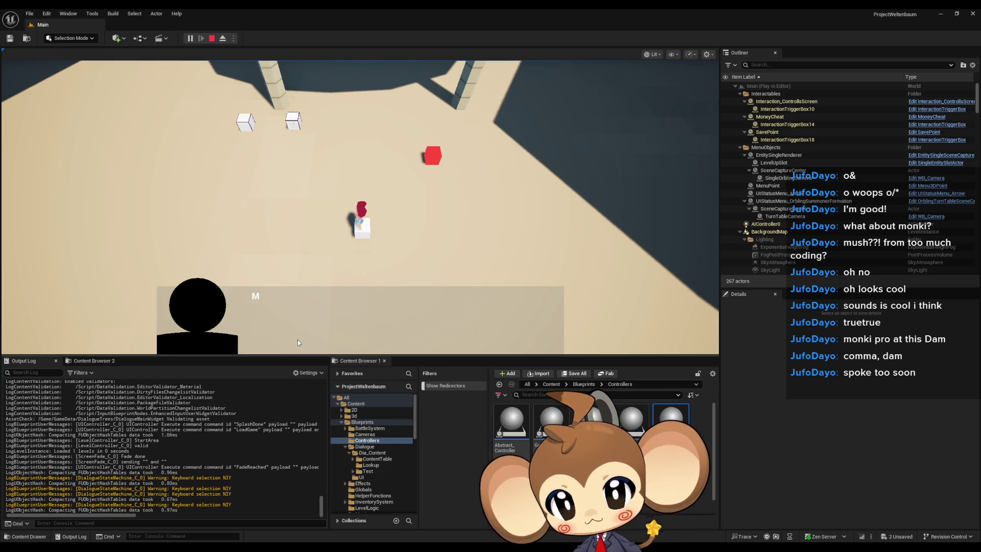
pyautogui.press('Return')
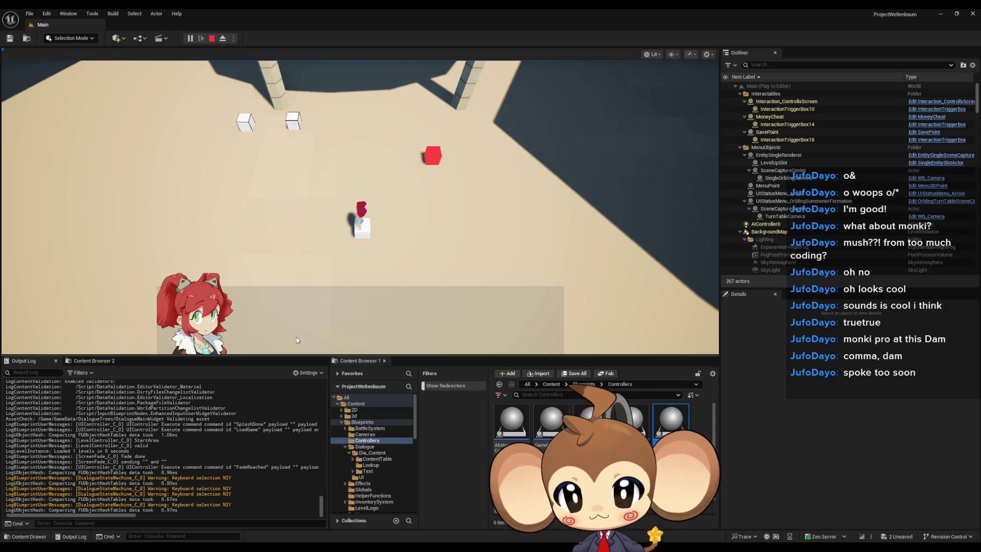
pyautogui.click(301, 339)
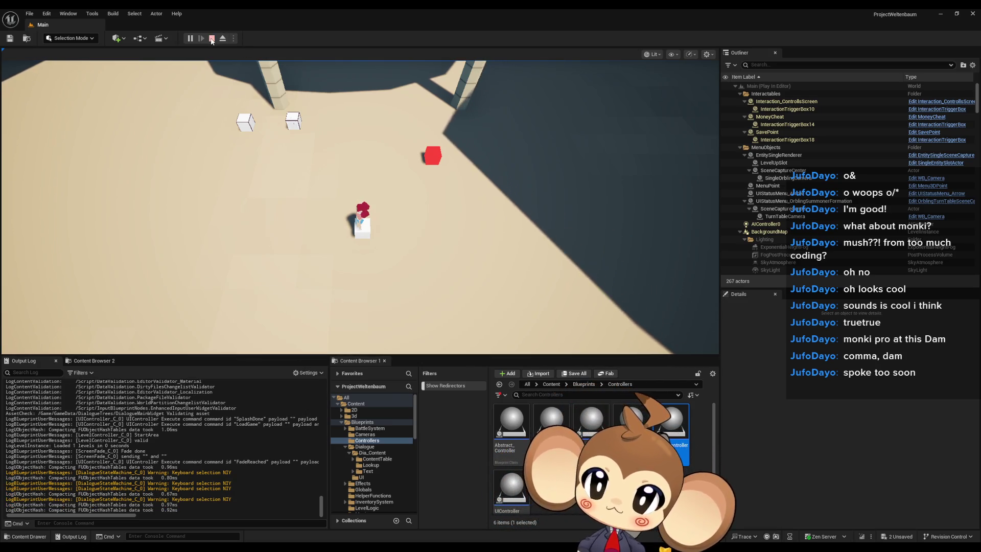
pyautogui.press('Escape')
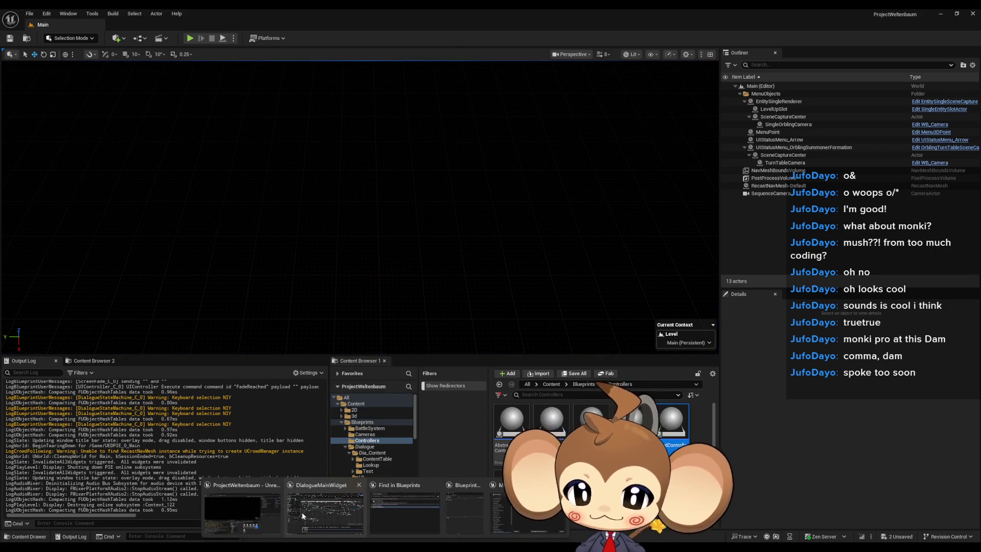
# Return to DialogueMainWidget's AddNextCharacterToText graph and frame the SET, GET and LENGTH nodes.
pyautogui.click(314, 515)
pyautogui.moveTo(698, 295); pyautogui.dragTo(564, 333)
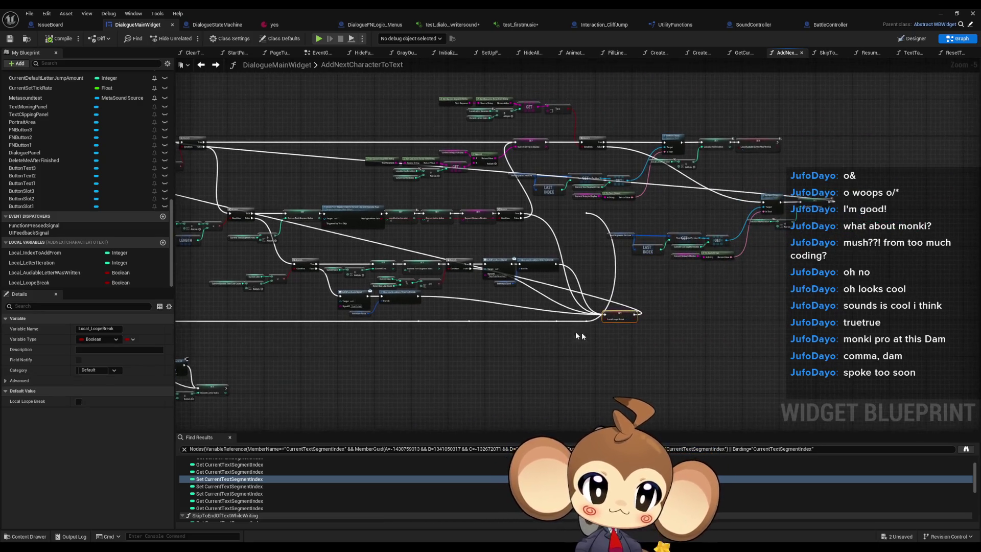
pyautogui.scroll(5, 618, 317)
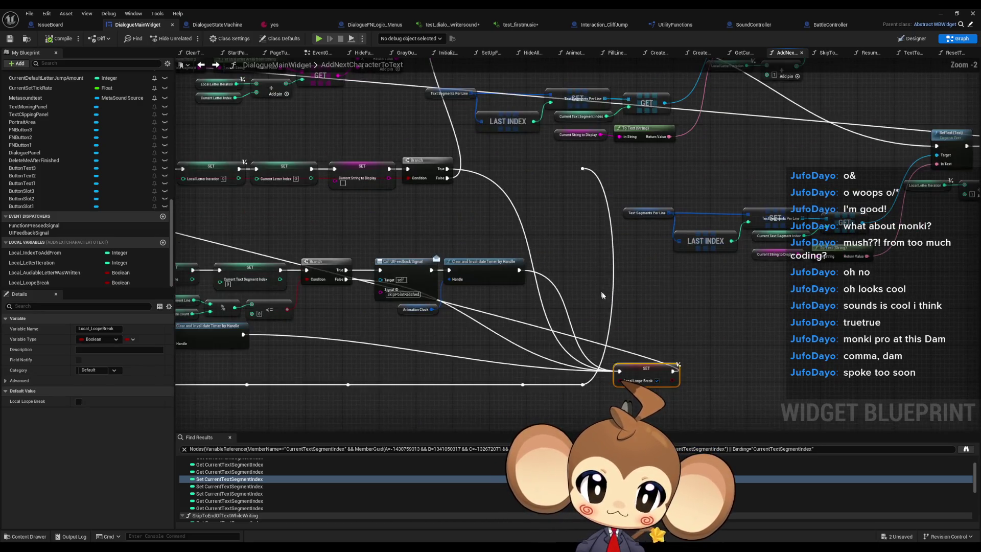
pyautogui.moveTo(577, 149)
pyautogui.mouseDown()
pyautogui.moveTo(569, 108)
pyautogui.moveTo(442, 345)
pyautogui.mouseUp()
pyautogui.click(566, 86)
pyautogui.moveTo(442, 385); pyautogui.dragTo(659, 354)
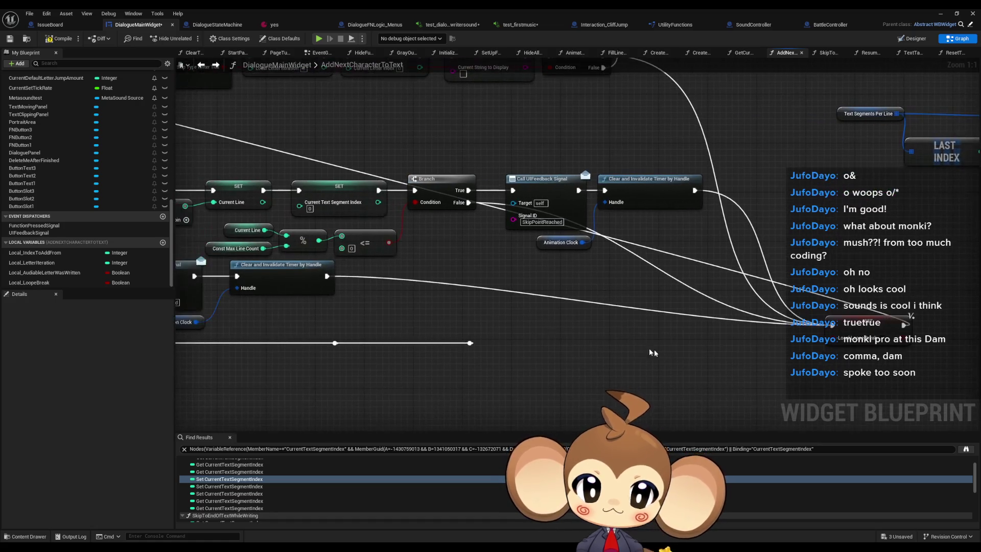
pyautogui.scroll(-3, 482, 390)
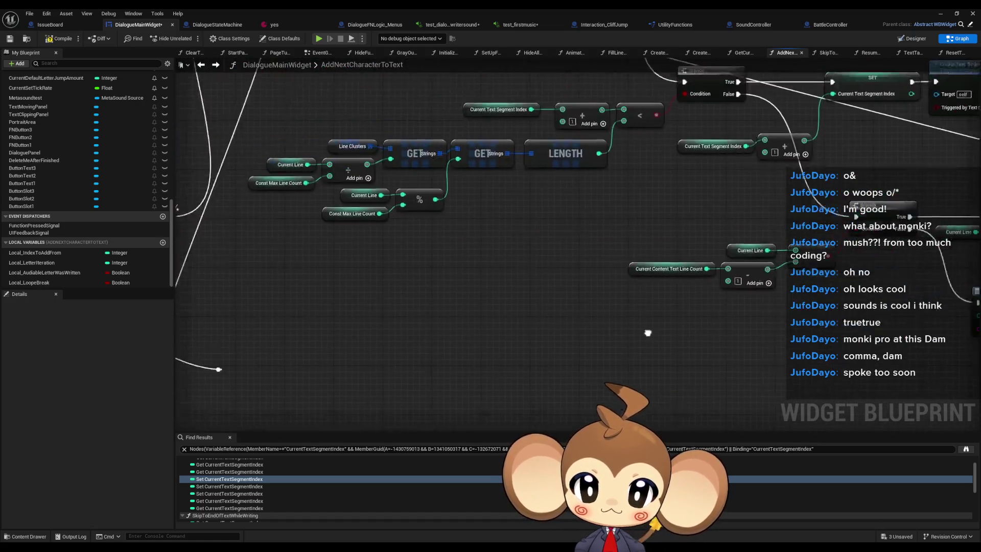
pyautogui.moveTo(346, 285); pyautogui.dragTo(550, 347)
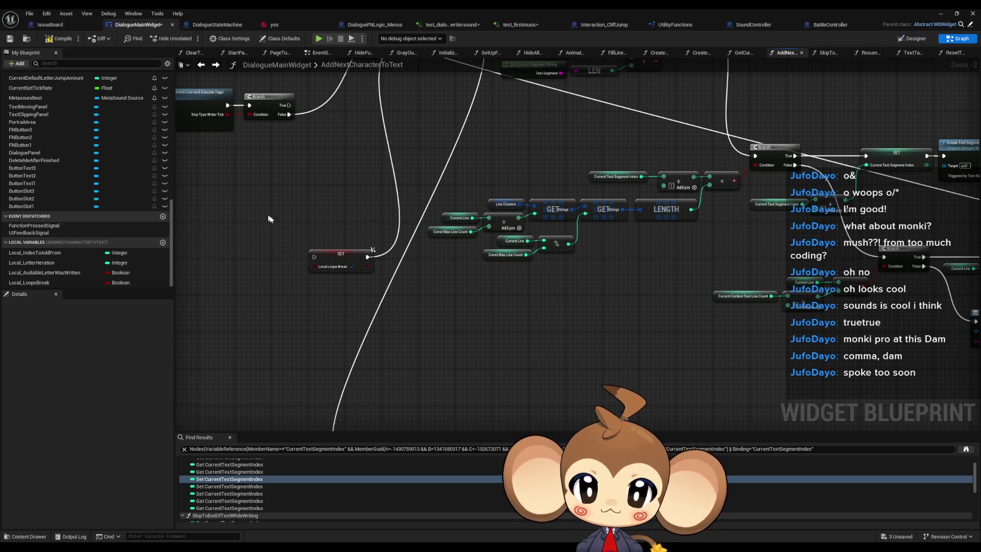
pyautogui.scroll(-2, 388, 177)
# Add a reroute knot on the long wire, drag it down-left, and shift the SET Local_LoopeBreak node left.
pyautogui.doubleClick(395, 164)
pyautogui.moveTo(395, 164)
pyautogui.mouseDown()
pyautogui.moveTo(278, 350)
pyautogui.moveTo(285, 343)
pyautogui.mouseUp()
pyautogui.click(602, 303)
pyautogui.scroll(2, 602, 304)
pyautogui.moveTo(560, 273)
pyautogui.mouseDown()
pyautogui.moveTo(489, 305)
pyautogui.moveTo(552, 307)
pyautogui.moveTo(567, 337)
pyautogui.moveTo(581, 337)
pyautogui.mouseUp()
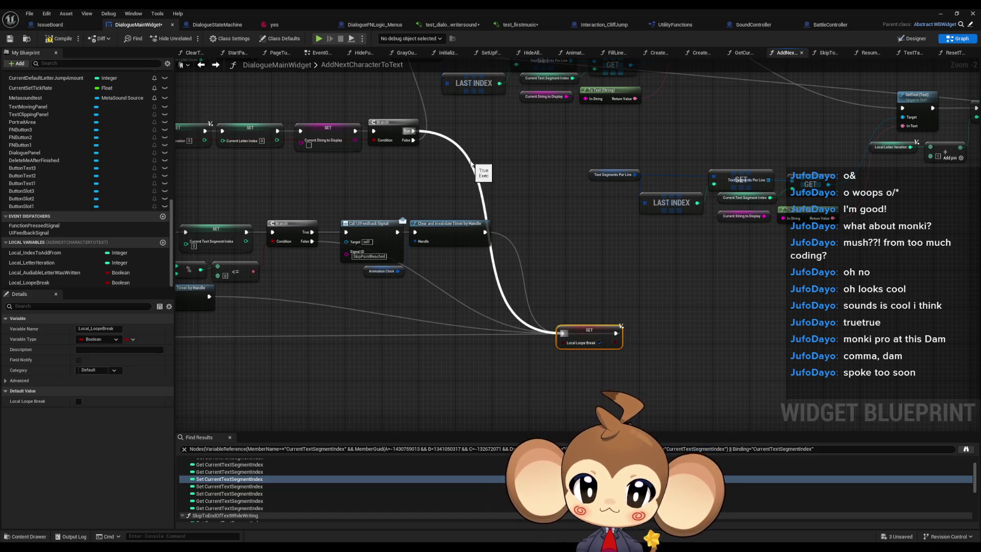
# Lower the SET Local_LoopeBreak node and move the reroute knot to the right.
pyautogui.moveTo(590, 335)
pyautogui.mouseDown()
pyautogui.moveTo(578, 265)
pyautogui.moveTo(590, 262)
pyautogui.mouseUp()
pyautogui.moveTo(241, 331)
pyautogui.mouseDown()
pyautogui.moveTo(353, 307)
pyautogui.moveTo(626, 395)
pyautogui.moveTo(450, 392)
pyautogui.mouseUp()
pyautogui.click(346, 298)
pyautogui.moveTo(756, 256); pyautogui.dragTo(737, 322)
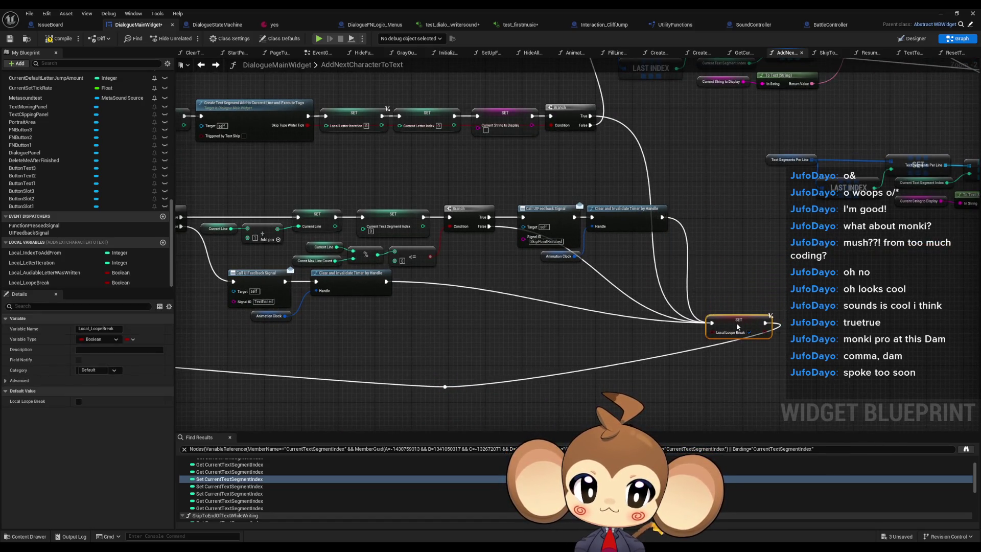
pyautogui.moveTo(443, 388)
pyautogui.mouseDown()
pyautogui.moveTo(736, 391)
pyautogui.moveTo(771, 373)
pyautogui.moveTo(772, 352)
pyautogui.mouseUp()
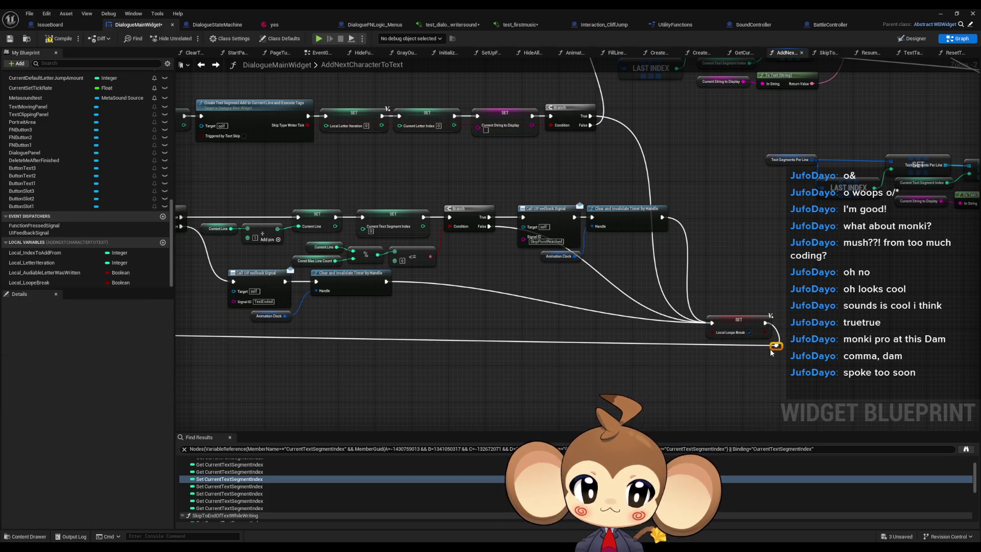
pyautogui.moveTo(401, 357)
pyautogui.mouseDown()
pyautogui.moveTo(622, 351)
pyautogui.moveTo(386, 331)
pyautogui.mouseUp()
pyautogui.moveTo(712, 345); pyautogui.dragTo(142, 373)
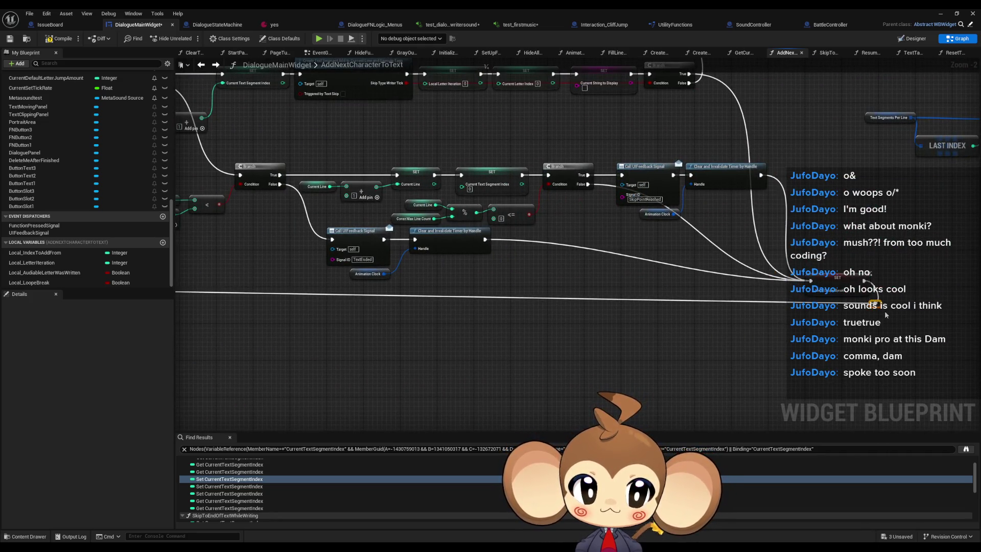
pyautogui.moveTo(591, 339)
pyautogui.mouseDown()
pyautogui.moveTo(557, 329)
pyautogui.moveTo(496, 356)
pyautogui.moveTo(528, 477)
pyautogui.moveTo(528, 386)
pyautogui.mouseUp()
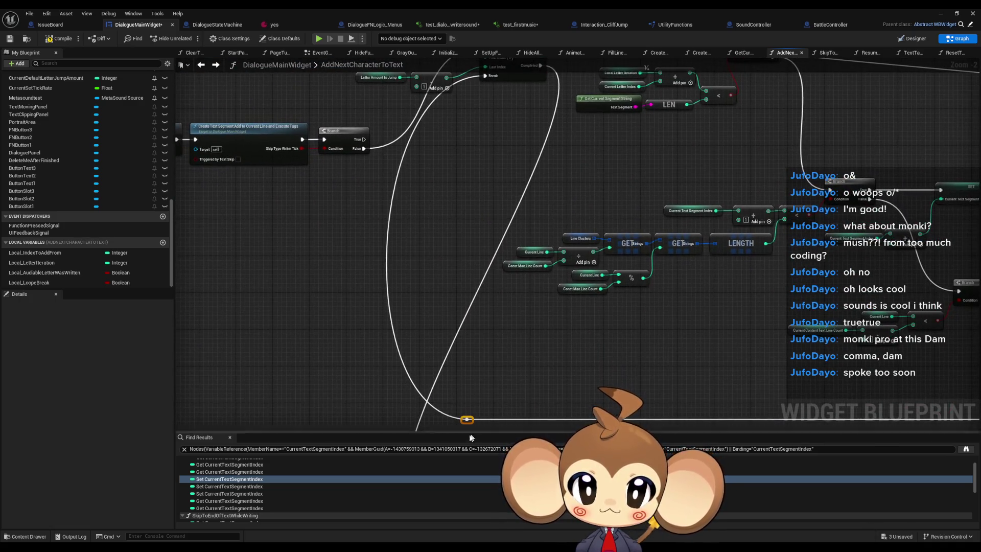
# Position the reroute knot beside the SET node and wire the SET exec output into it.
pyautogui.moveTo(464, 425)
pyautogui.mouseDown()
pyautogui.moveTo(474, 418)
pyautogui.moveTo(485, 335)
pyautogui.moveTo(510, 334)
pyautogui.moveTo(494, 335)
pyautogui.moveTo(460, 475)
pyautogui.moveTo(485, 400)
pyautogui.mouseUp()
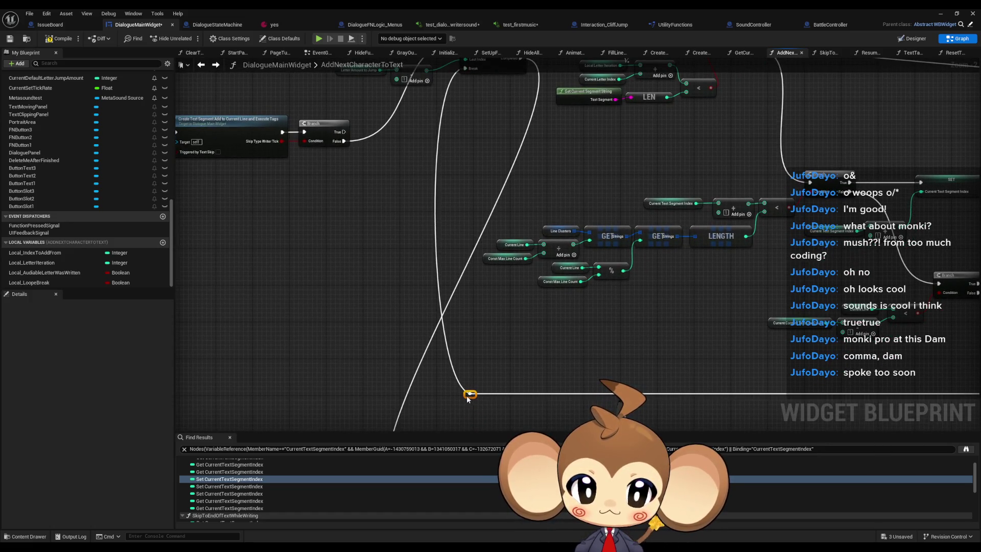
pyautogui.moveTo(642, 368); pyautogui.dragTo(329, 361)
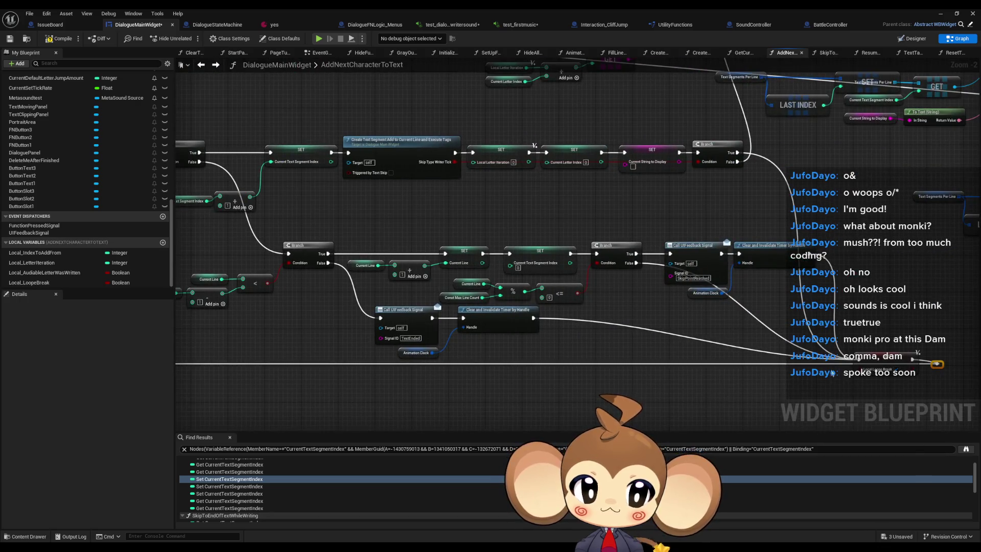
pyautogui.moveTo(918, 352); pyautogui.dragTo(372, 364)
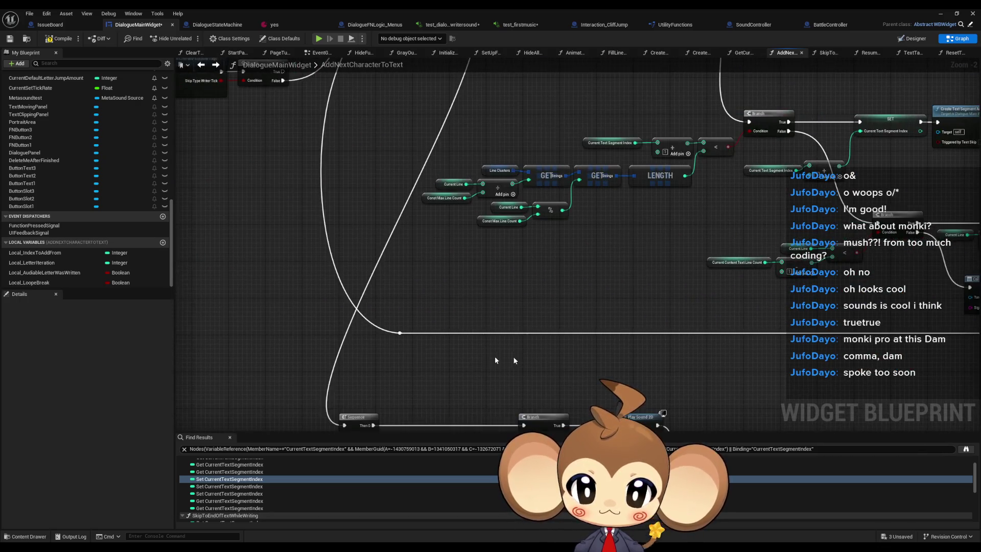
pyautogui.moveTo(532, 377)
pyautogui.mouseDown()
pyautogui.moveTo(649, 334)
pyautogui.moveTo(608, 360)
pyautogui.mouseUp()
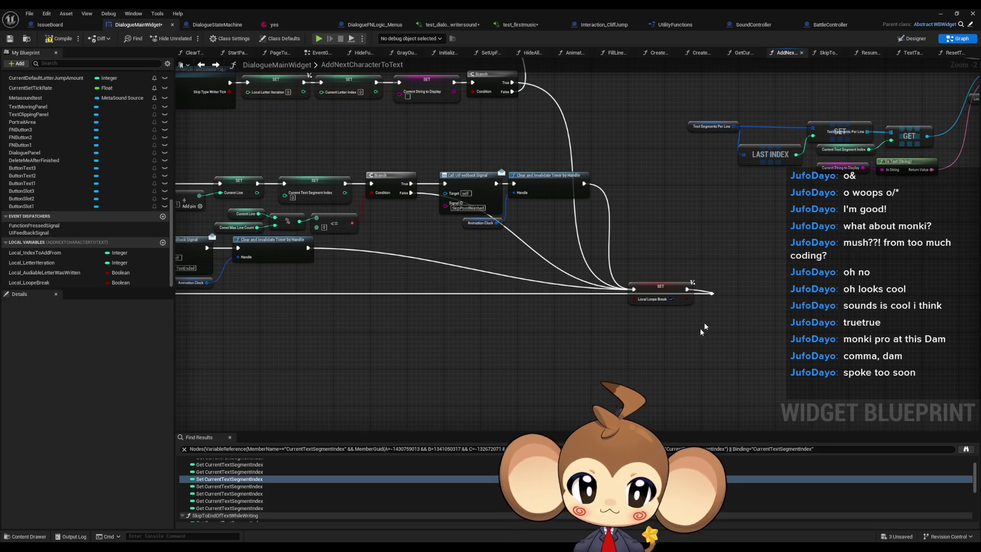
pyautogui.moveTo(708, 302)
pyautogui.mouseDown()
pyautogui.moveTo(704, 328)
pyautogui.moveTo(712, 302)
pyautogui.mouseUp()
pyautogui.scroll(2, 712, 302)
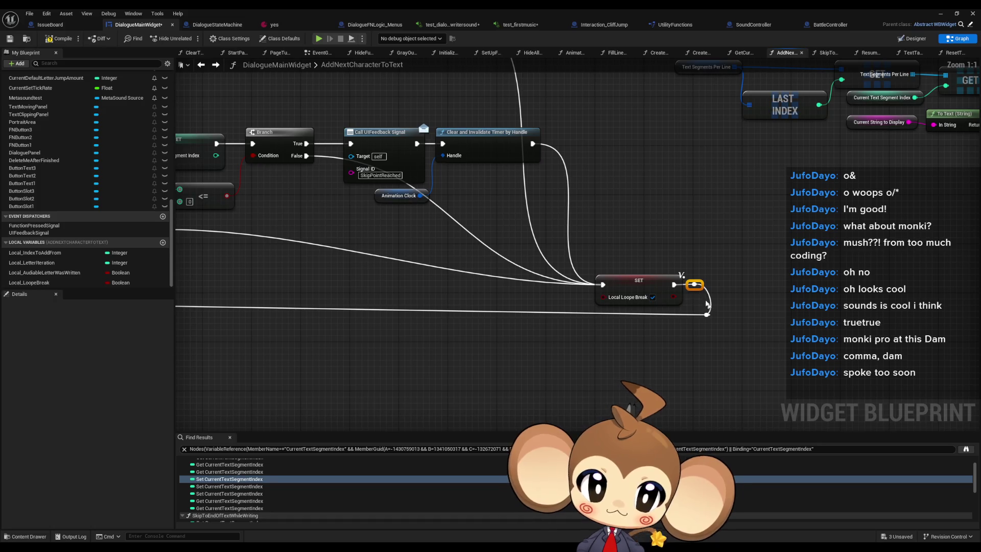
pyautogui.moveTo(674, 285)
pyautogui.mouseDown()
pyautogui.moveTo(713, 321)
pyautogui.moveTo(706, 313)
pyautogui.moveTo(674, 322)
pyautogui.mouseUp()
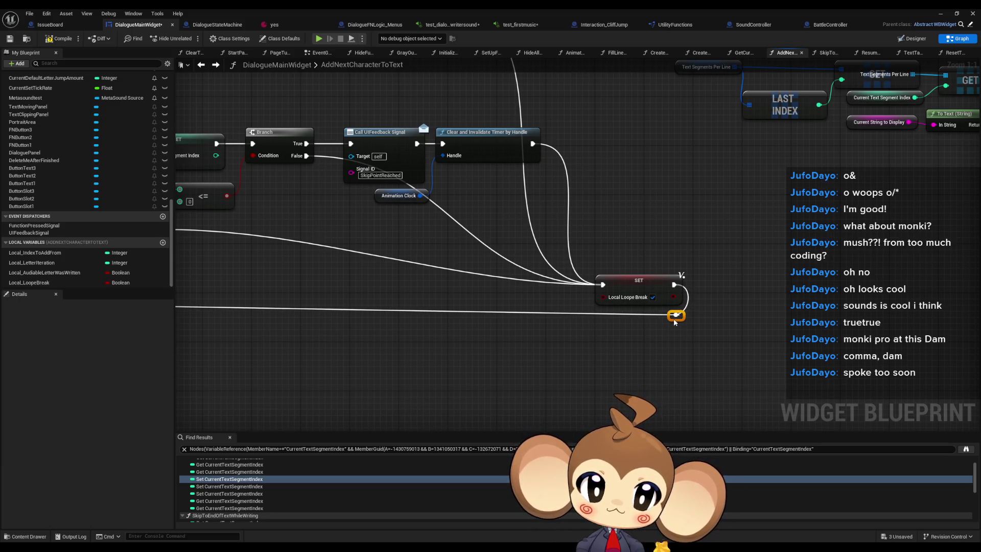
pyautogui.scroll(-4, 668, 329)
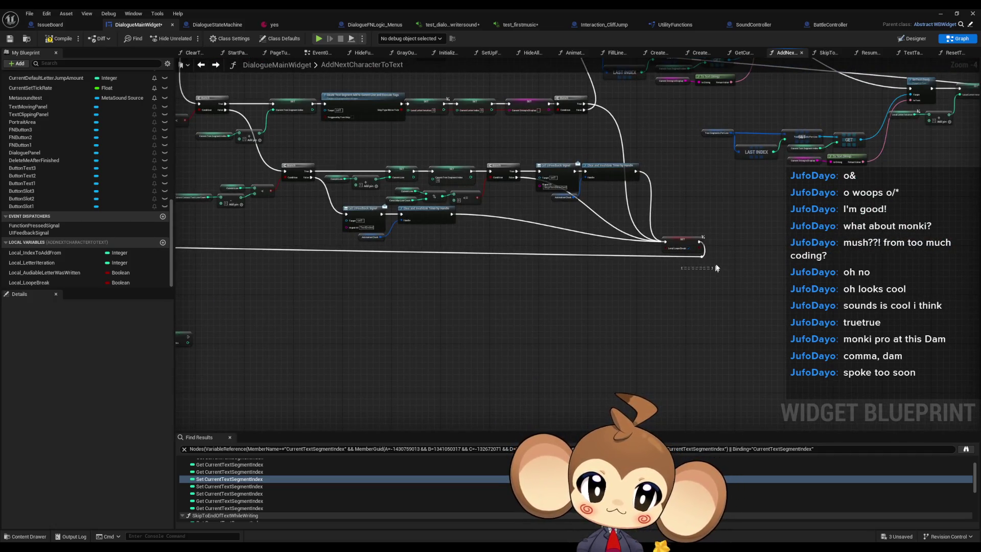
# Move the Branch, Local Loope Break getter and length-check nodes up and to the left.
pyautogui.moveTo(717, 260); pyautogui.dragTo(717, 261)
pyautogui.scroll(1, 717, 261)
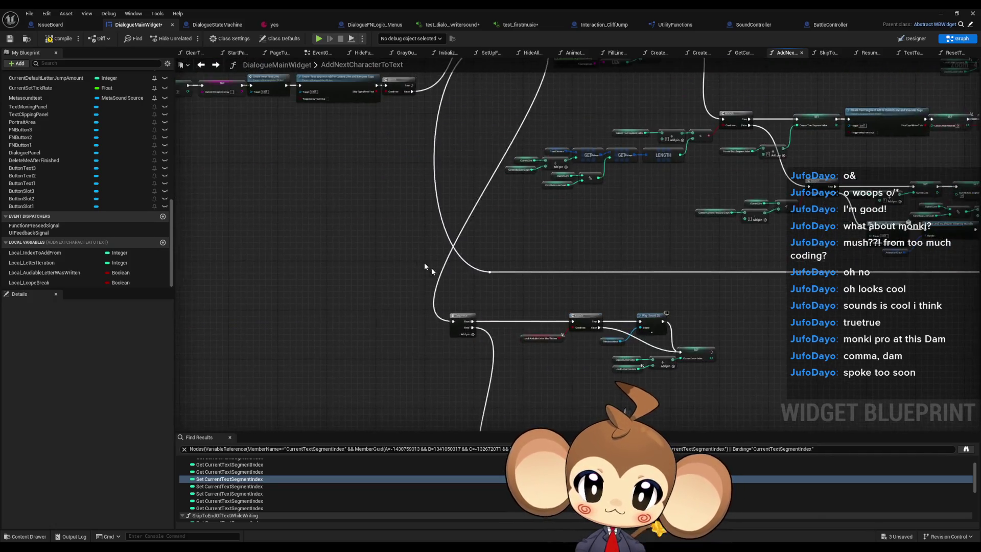
pyautogui.scroll(-6, 421, 393)
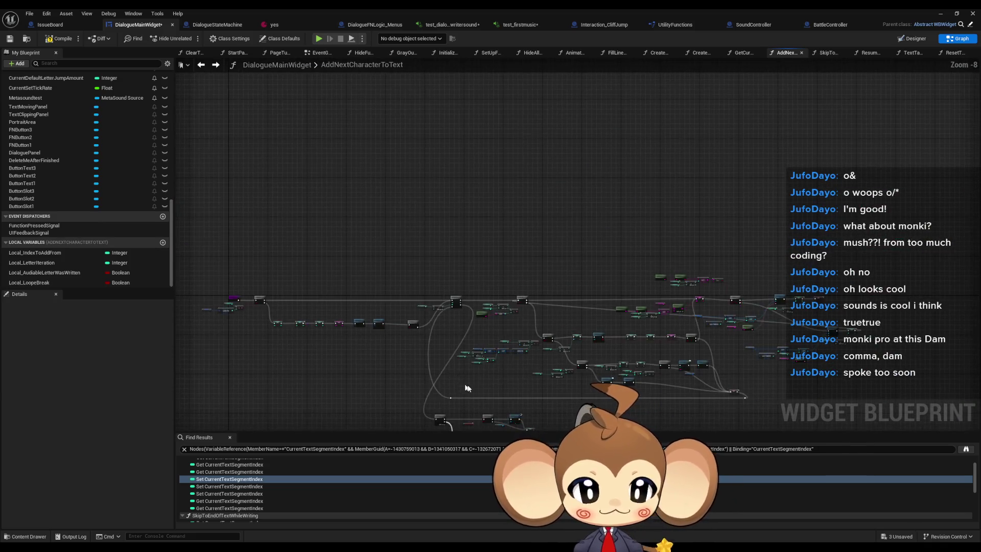
pyautogui.scroll(5, 480, 385)
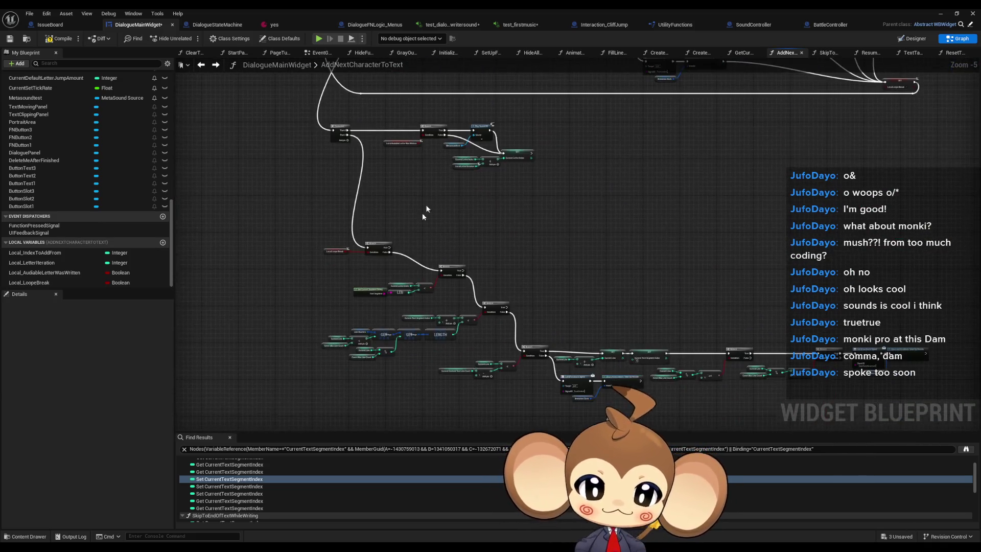
pyautogui.moveTo(452, 306); pyautogui.dragTo(445, 233)
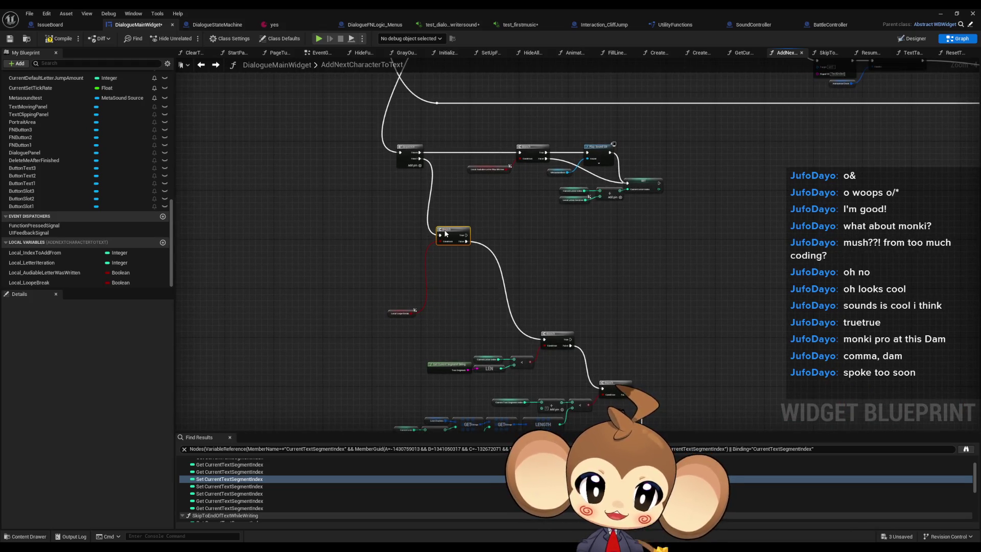
pyautogui.scroll(2, 434, 303)
pyautogui.click(366, 322)
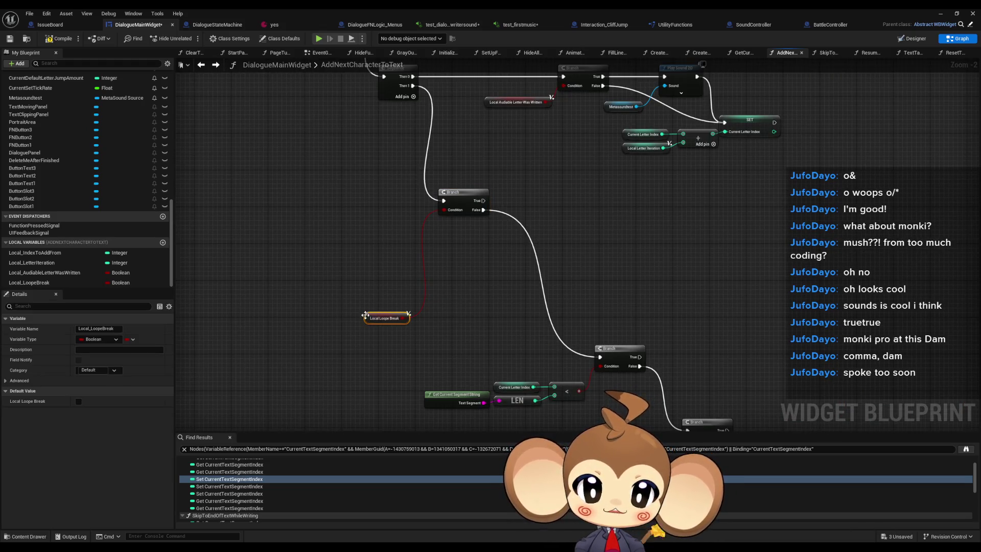
pyautogui.moveTo(366, 318); pyautogui.dragTo(384, 220)
pyautogui.moveTo(478, 280)
pyautogui.mouseDown()
pyautogui.moveTo(416, 351)
pyautogui.moveTo(363, 373)
pyautogui.mouseUp()
pyautogui.moveTo(547, 308); pyautogui.dragTo(464, 174)
pyautogui.moveTo(387, 339); pyautogui.dragTo(375, 253)
# Shift the Branch, SET, Current Line, Add and feedback nodes up-left into line, then deselect.
pyautogui.moveTo(298, 218)
pyautogui.mouseDown()
pyautogui.moveTo(657, 366)
pyautogui.moveTo(658, 343)
pyautogui.moveTo(538, 172)
pyautogui.moveTo(544, 180)
pyautogui.mouseUp()
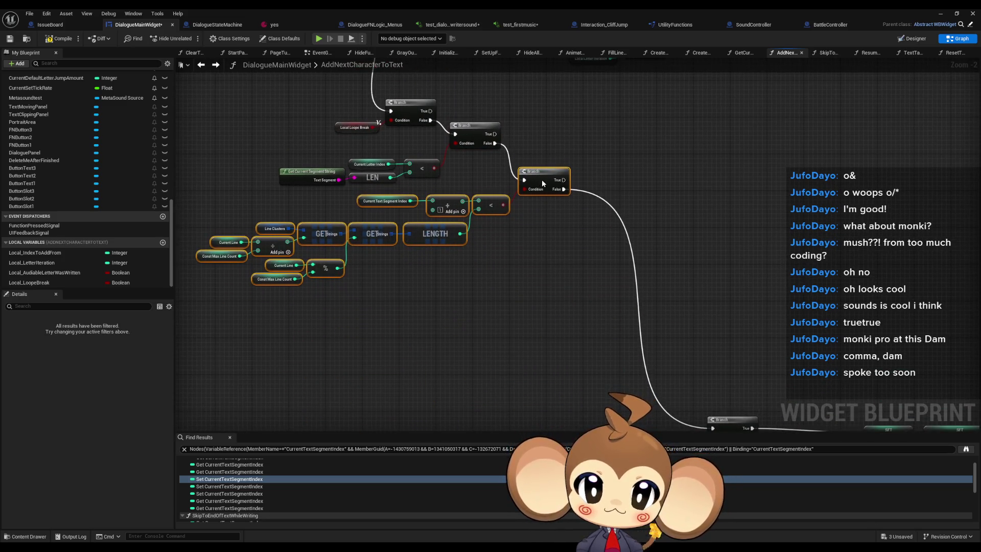
pyautogui.scroll(-3, 581, 299)
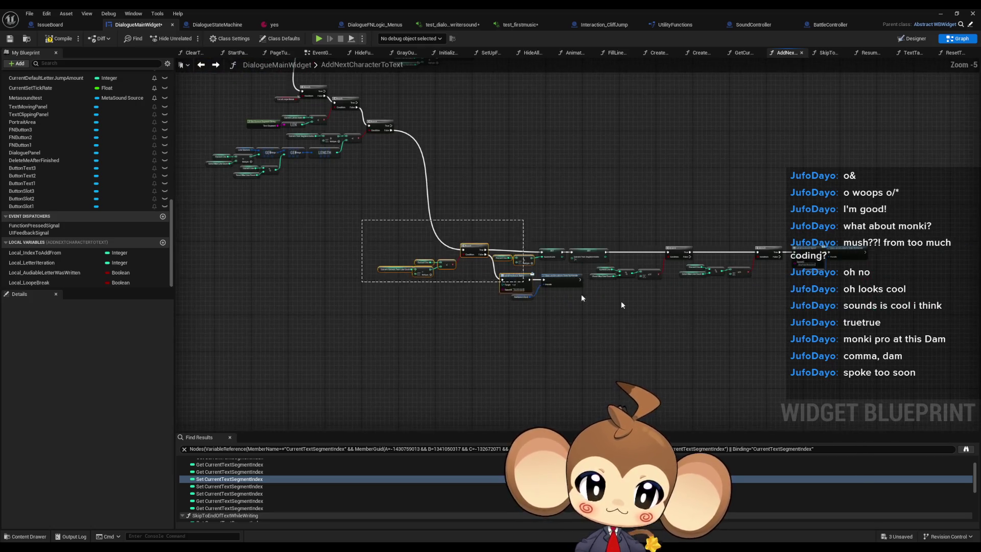
pyautogui.scroll(3, 510, 317)
pyautogui.moveTo(556, 324)
pyautogui.mouseDown()
pyautogui.moveTo(477, 143)
pyautogui.moveTo(448, 134)
pyautogui.mouseUp()
pyautogui.scroll(-1, 531, 86)
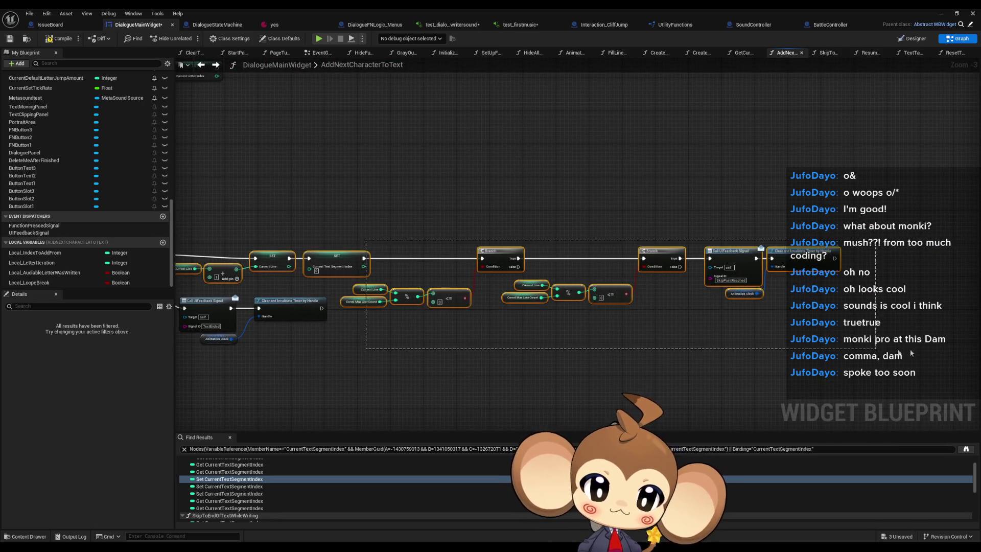
pyautogui.scroll(3, 562, 289)
pyautogui.moveTo(554, 292); pyautogui.dragTo(566, 285)
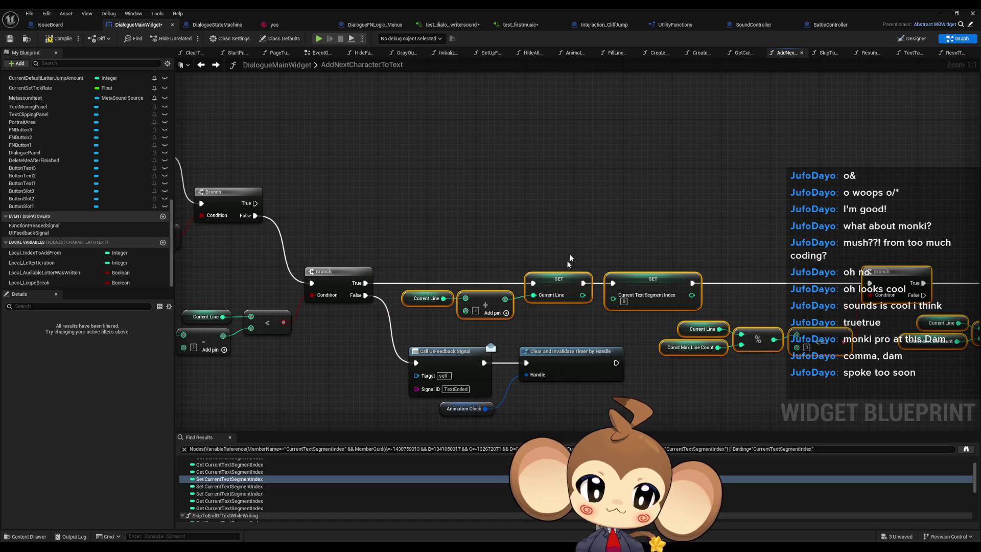
pyautogui.click(669, 260)
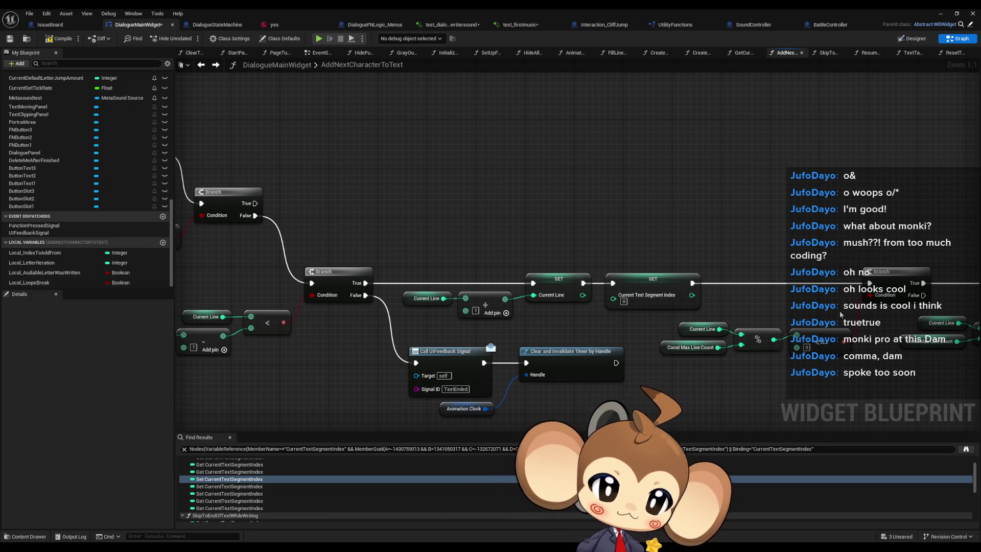
# Bring the loop's starting nodes into view and add a reroute knot on the Branch False wire.
pyautogui.scroll(-7, 582, 219)
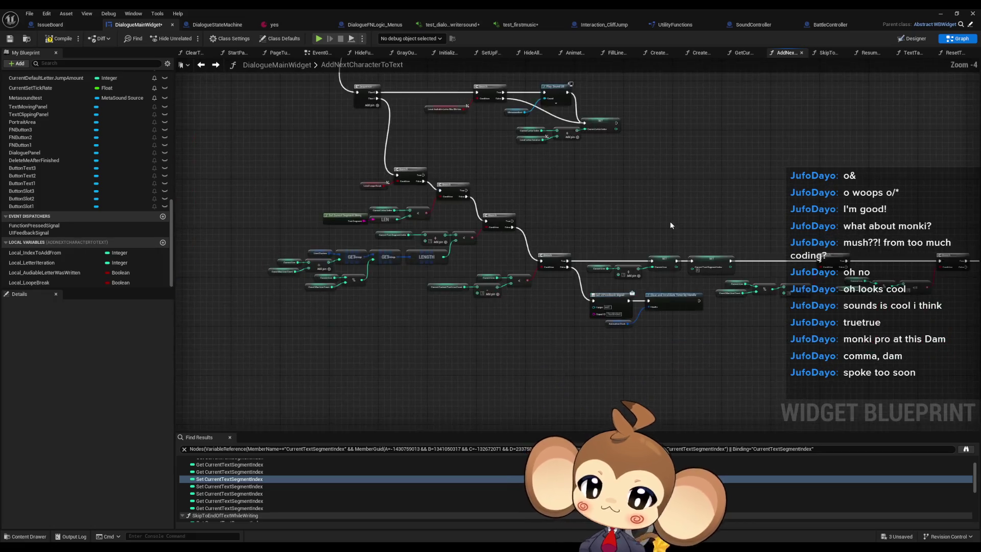
pyautogui.moveTo(707, 215); pyautogui.dragTo(537, 311)
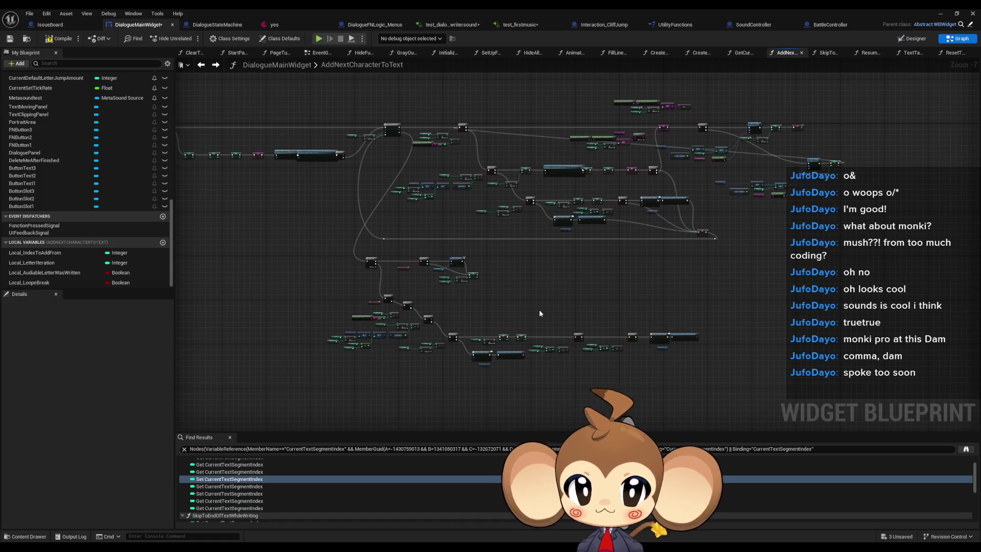
pyautogui.scroll(6, 538, 307)
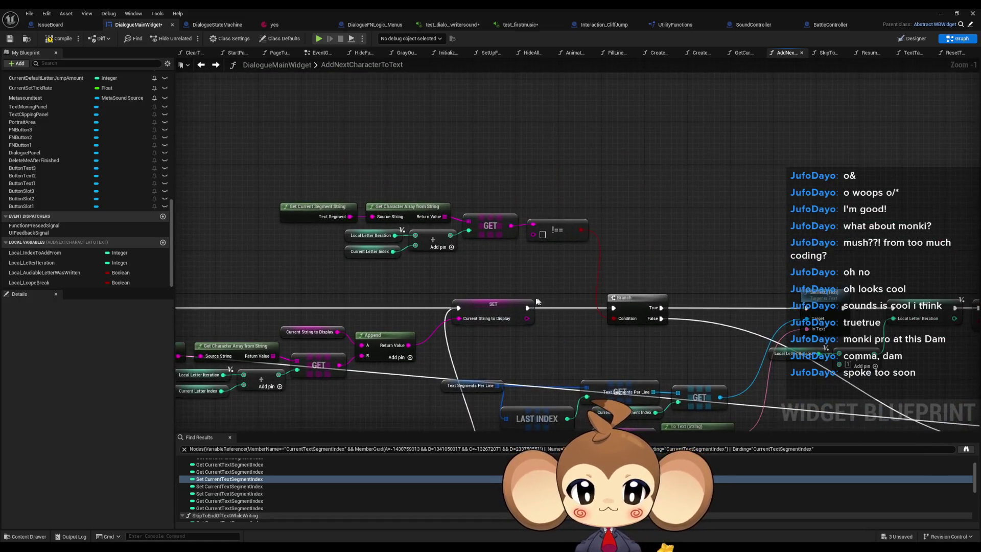
pyautogui.scroll(-2, 538, 301)
pyautogui.moveTo(522, 354); pyautogui.dragTo(952, 374)
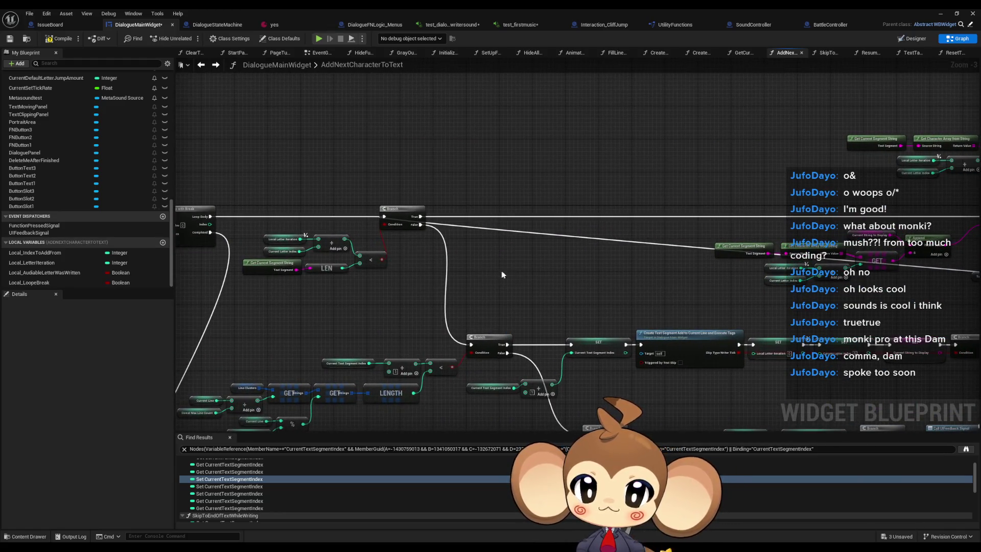
pyautogui.scroll(-1, 500, 275)
pyautogui.moveTo(501, 275); pyautogui.dragTo(532, 295)
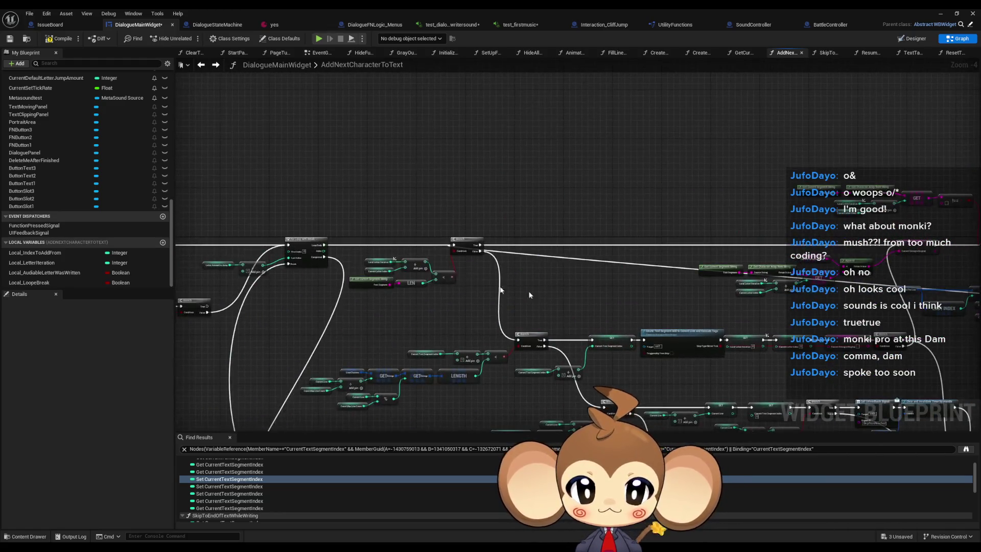
pyautogui.scroll(4, 533, 295)
pyautogui.doubleClick(521, 250)
# Place the False-wire reroute knot above the Branch and add another knot along the long wire.
pyautogui.moveTo(522, 250); pyautogui.dragTo(372, 195)
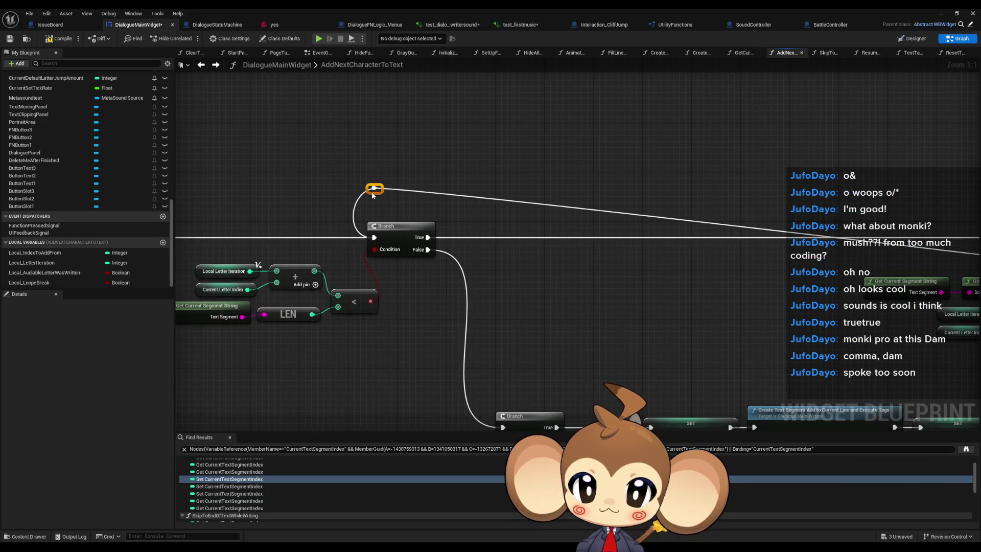
pyautogui.scroll(-3, 497, 302)
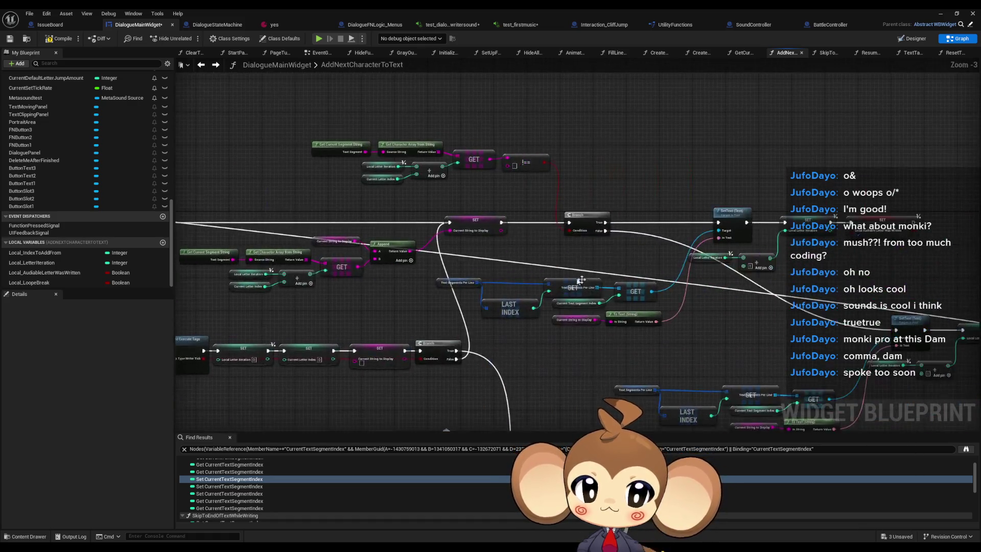
pyautogui.doubleClick(480, 265)
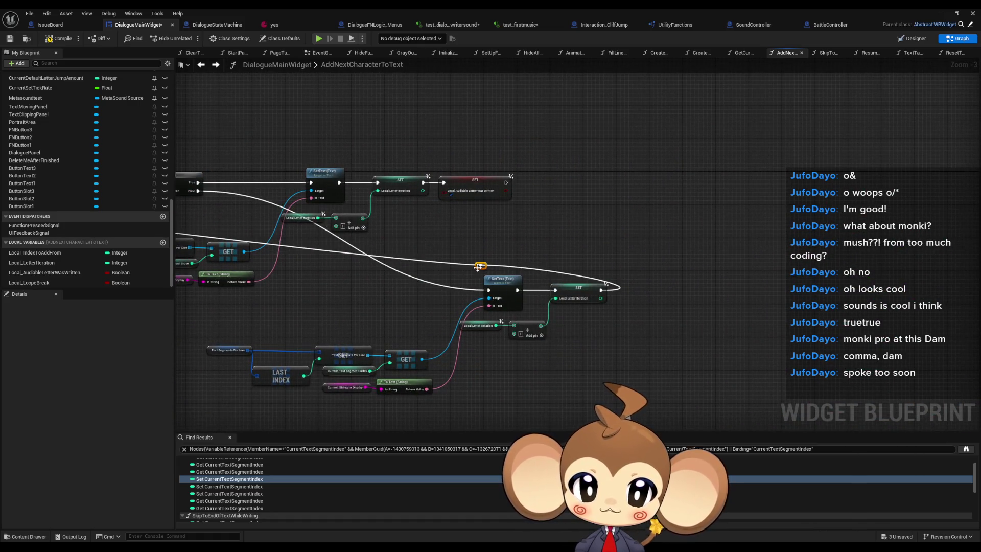
pyautogui.moveTo(632, 271); pyautogui.dragTo(633, 271)
pyautogui.scroll(3, 498, 277)
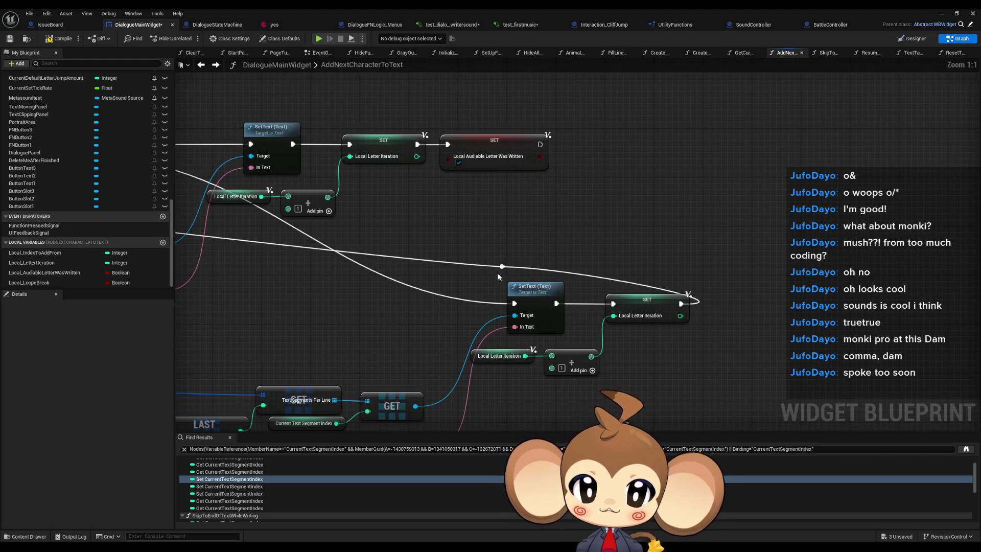
pyautogui.moveTo(498, 270)
pyautogui.mouseDown()
pyautogui.moveTo(674, 281)
pyautogui.moveTo(316, 230)
pyautogui.moveTo(518, 285)
pyautogui.moveTo(582, 260)
pyautogui.moveTo(436, 270)
pyautogui.mouseUp()
pyautogui.click(418, 268)
pyautogui.scroll(-5, 468, 280)
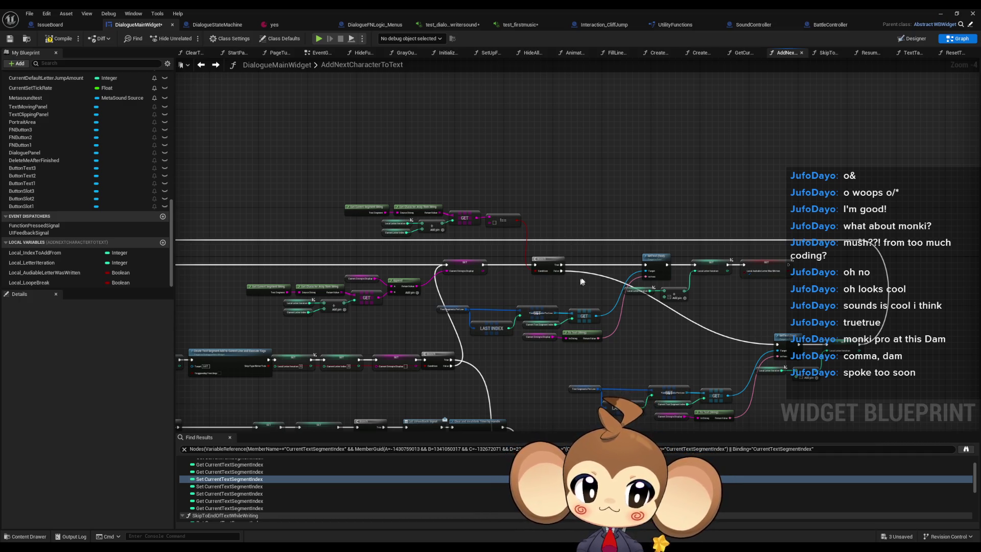
pyautogui.scroll(2, 488, 280)
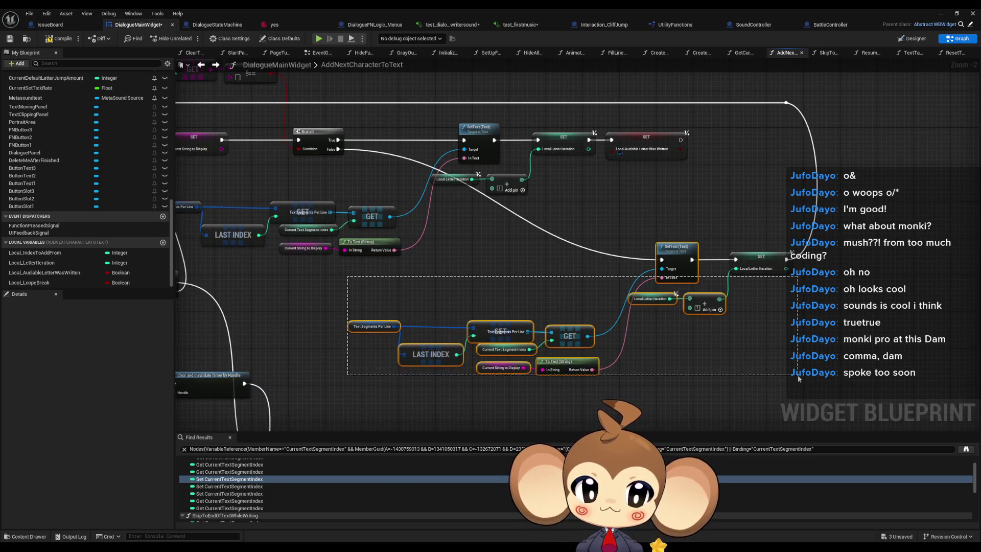
# Move the lower node group and the SetText/SET group inward, then nudge the four nodes right.
pyautogui.moveTo(636, 360); pyautogui.dragTo(681, 356)
pyautogui.moveTo(391, 313)
pyautogui.mouseDown()
pyautogui.moveTo(519, 365)
pyautogui.moveTo(646, 376)
pyautogui.mouseUp()
pyautogui.moveTo(589, 360); pyautogui.dragTo(471, 334)
pyautogui.moveTo(671, 221); pyautogui.dragTo(779, 307)
pyautogui.moveTo(801, 258); pyautogui.dragTo(663, 253)
pyautogui.moveTo(638, 258); pyautogui.dragTo(649, 258)
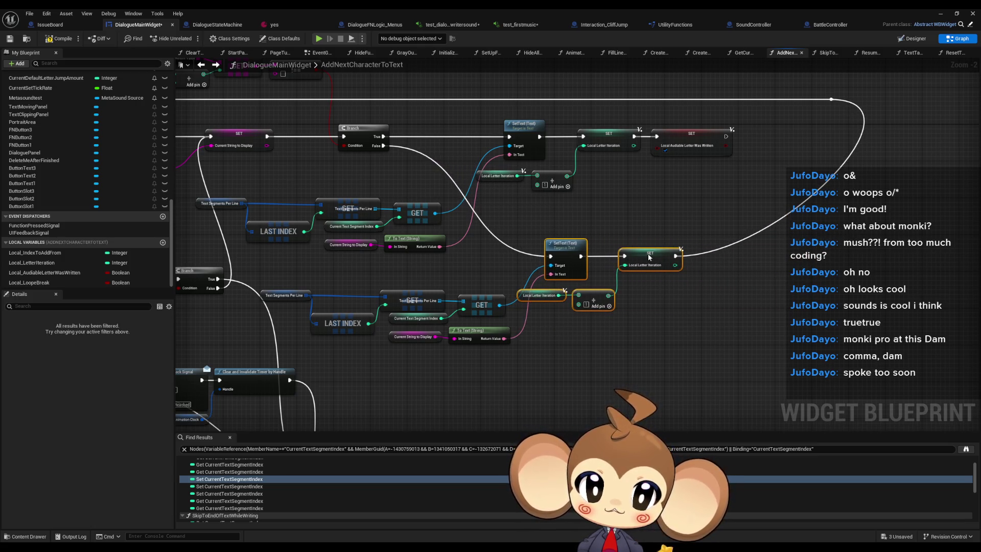
# Pull the long wire's reroute knot leftward, deselect it, and zoom back out.
pyautogui.scroll(2, 604, 279)
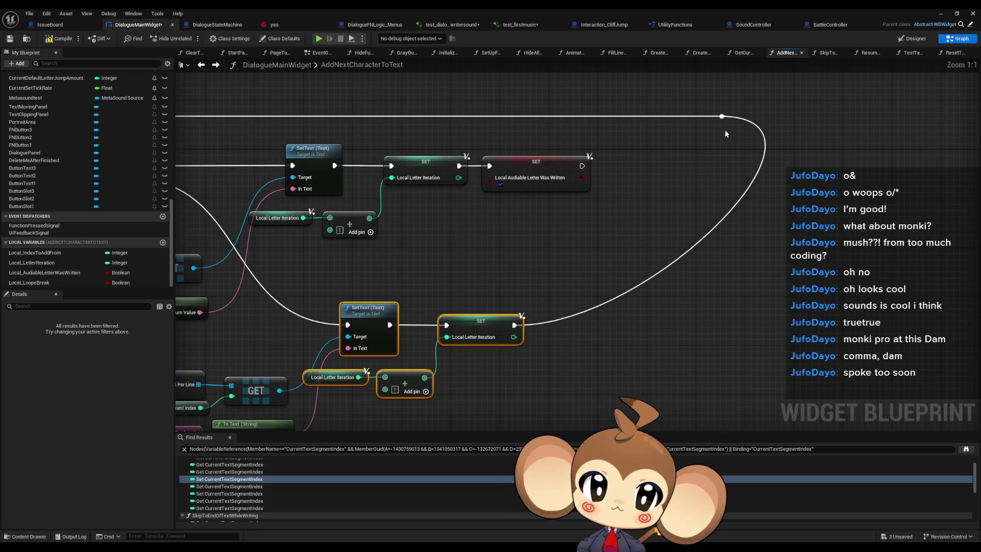
pyautogui.moveTo(717, 120); pyautogui.dragTo(594, 121)
pyautogui.click(705, 263)
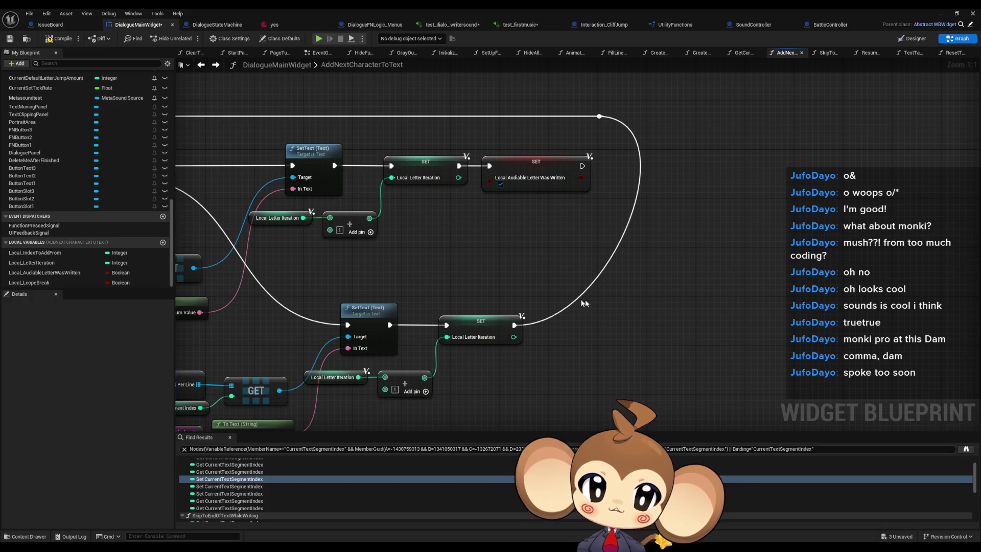
pyautogui.scroll(-3, 710, 286)
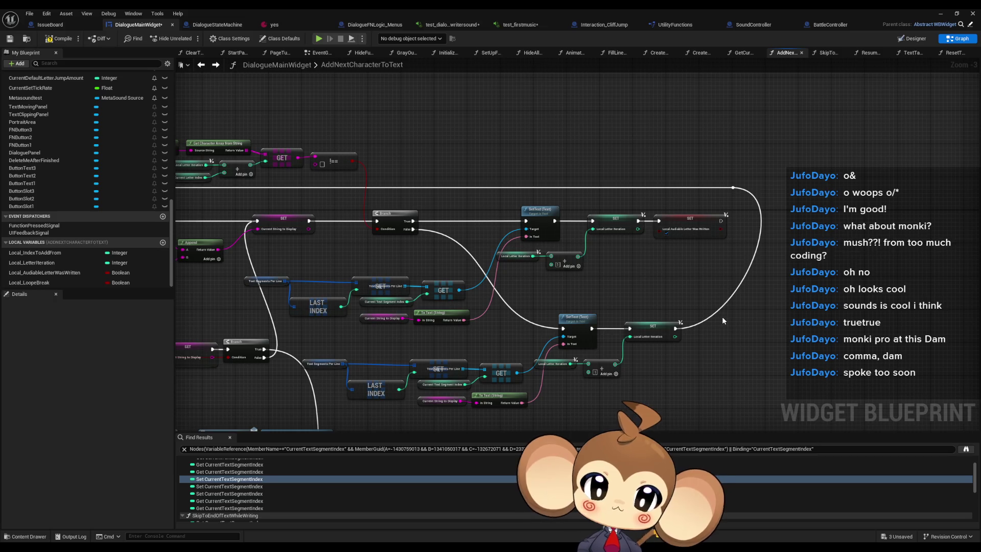
pyautogui.scroll(-5, 629, 332)
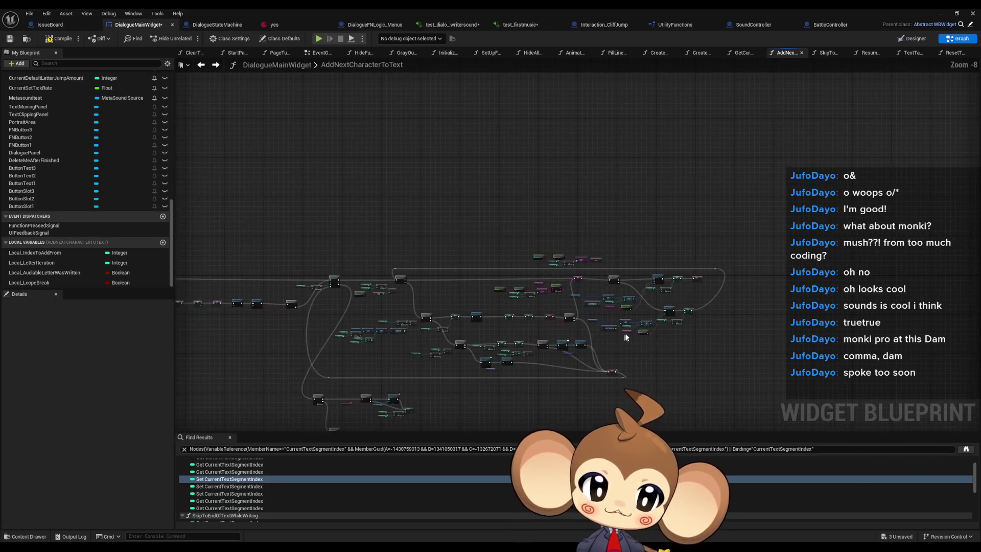
# Switch to the test_dialog_writersound MetaSound graph with its Random (Float) 200–500 driving a Triangle oscillator.
pyautogui.moveTo(624, 339); pyautogui.dragTo(677, 264)
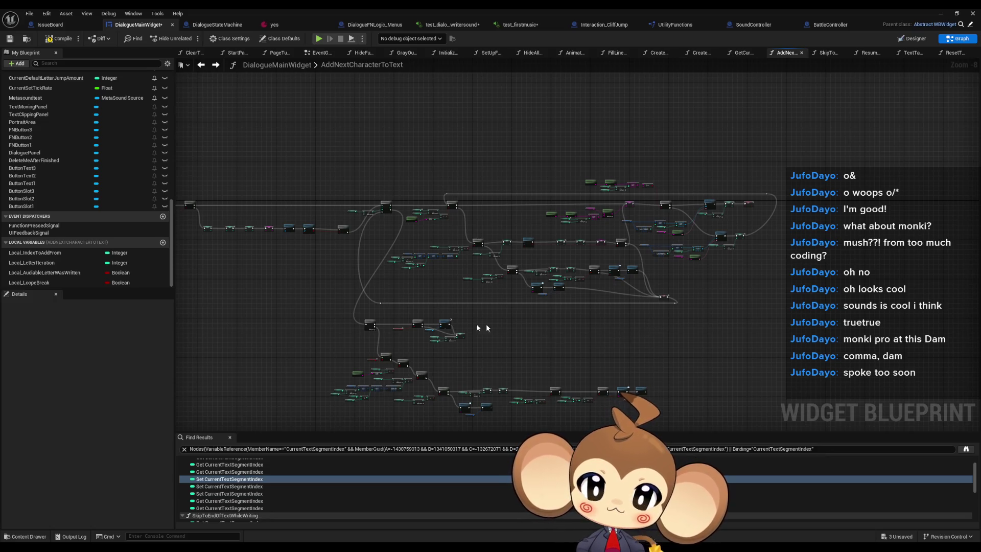
pyautogui.moveTo(505, 325); pyautogui.dragTo(605, 327)
pyautogui.scroll(1, 49, 166)
pyautogui.scroll(10, 80, 190)
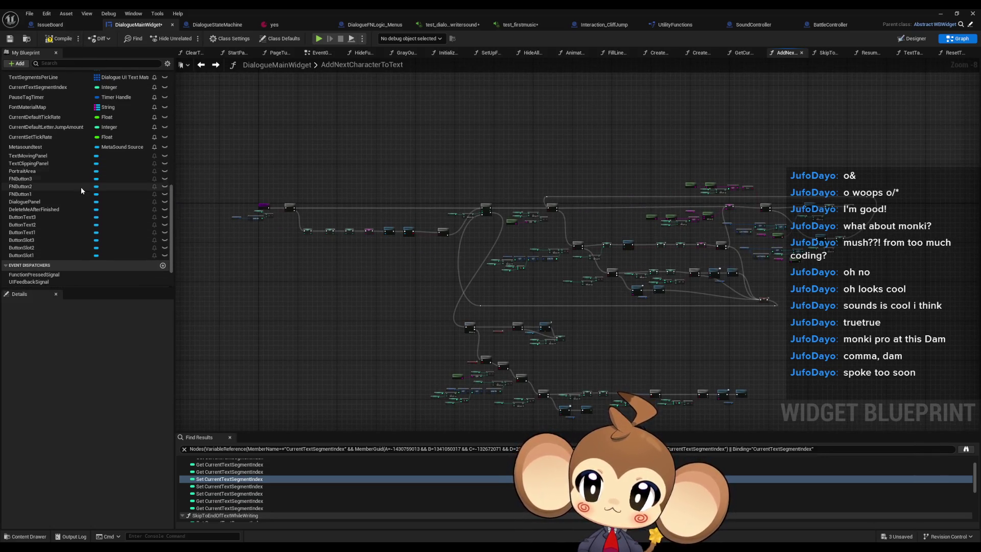
pyautogui.scroll(7, 81, 196)
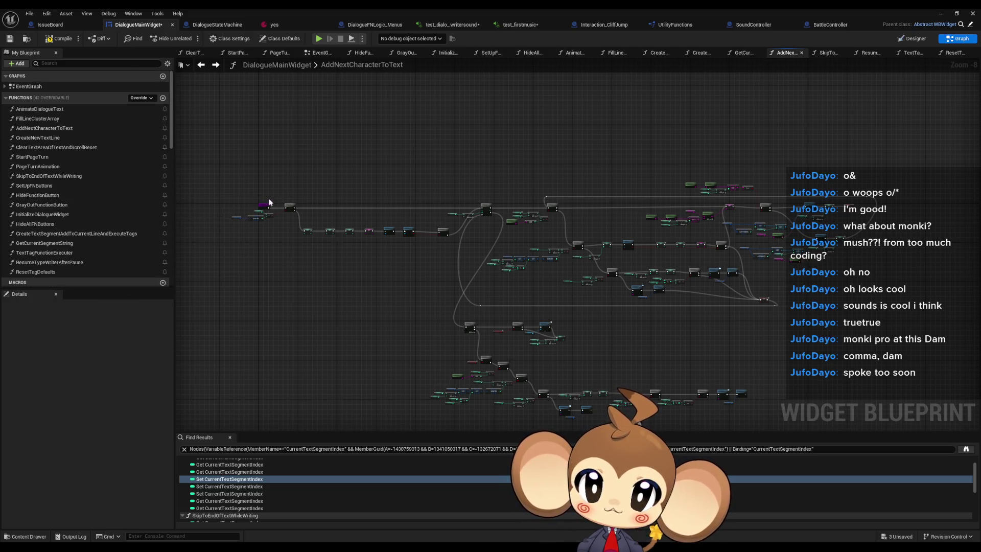
pyautogui.moveTo(379, 267); pyautogui.dragTo(341, 128)
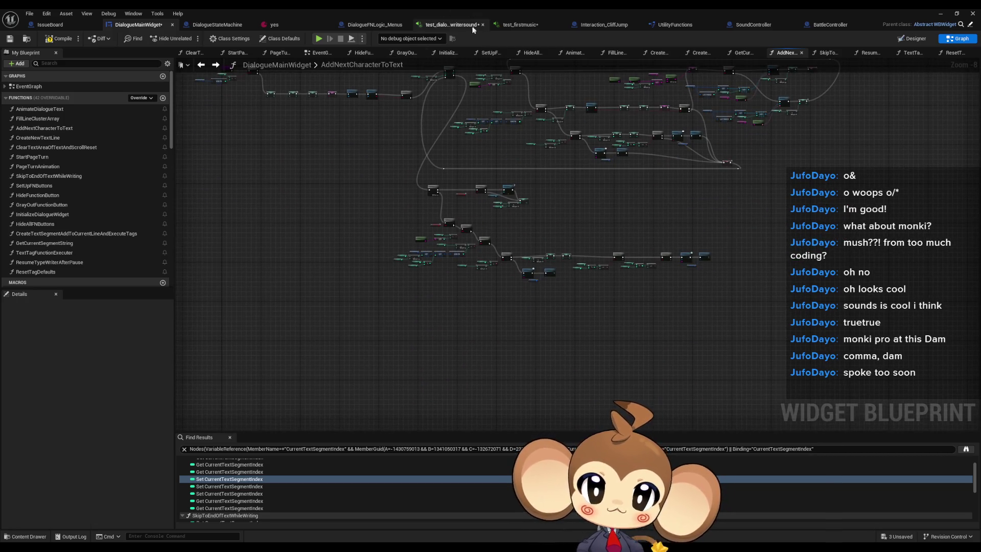
pyautogui.click(453, 25)
pyautogui.moveTo(326, 184); pyautogui.dragTo(330, 225)
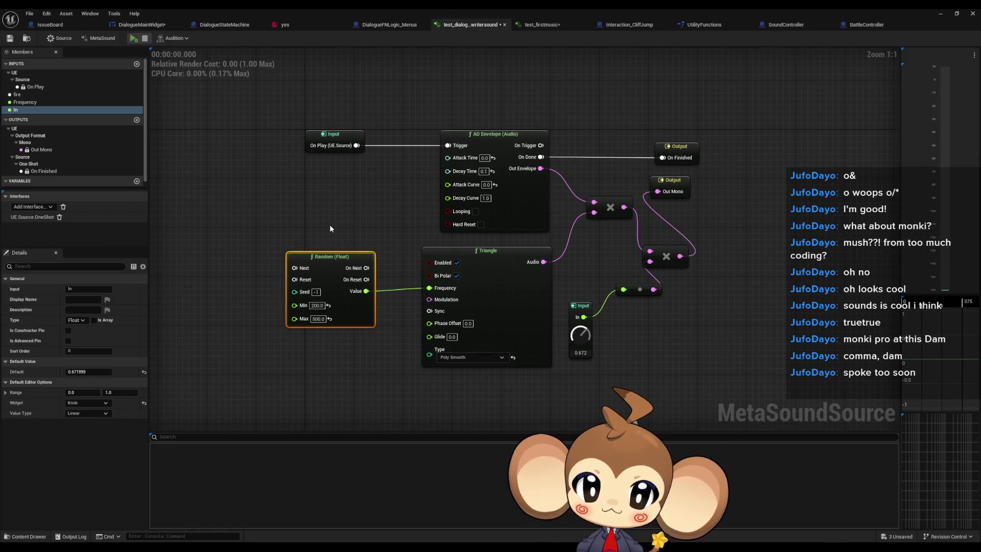
# Switch to the IssueBoard blueprint, zoom out, clear the comment selection, and pan to free space below the notes.
pyautogui.click(50, 25)
pyautogui.scroll(-2, 436, 296)
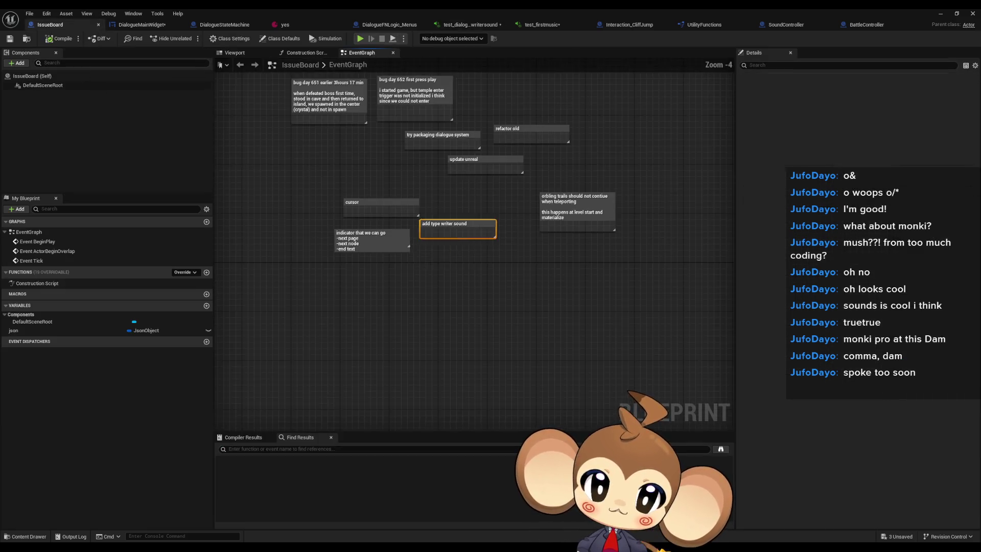
pyautogui.click(437, 298)
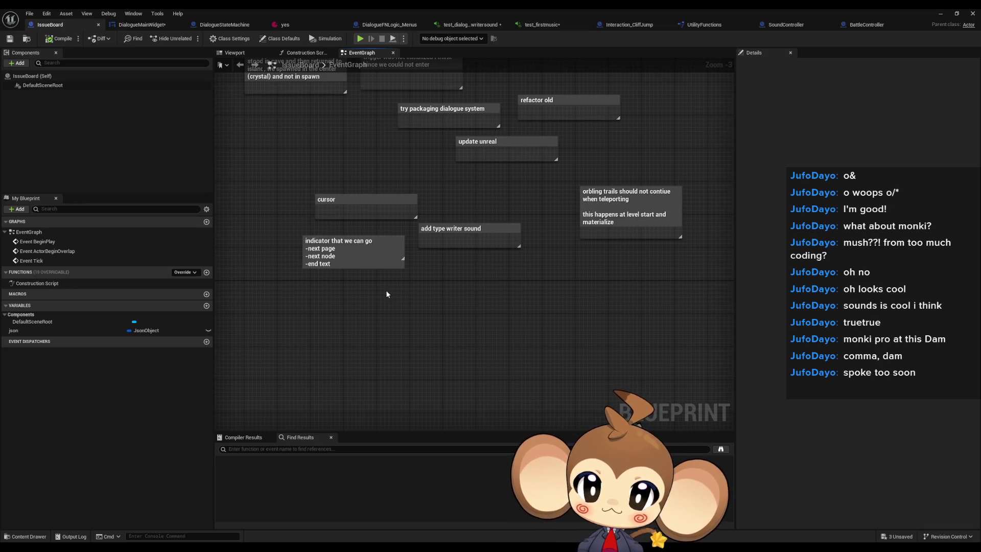
pyautogui.moveTo(290, 167); pyautogui.dragTo(420, 221)
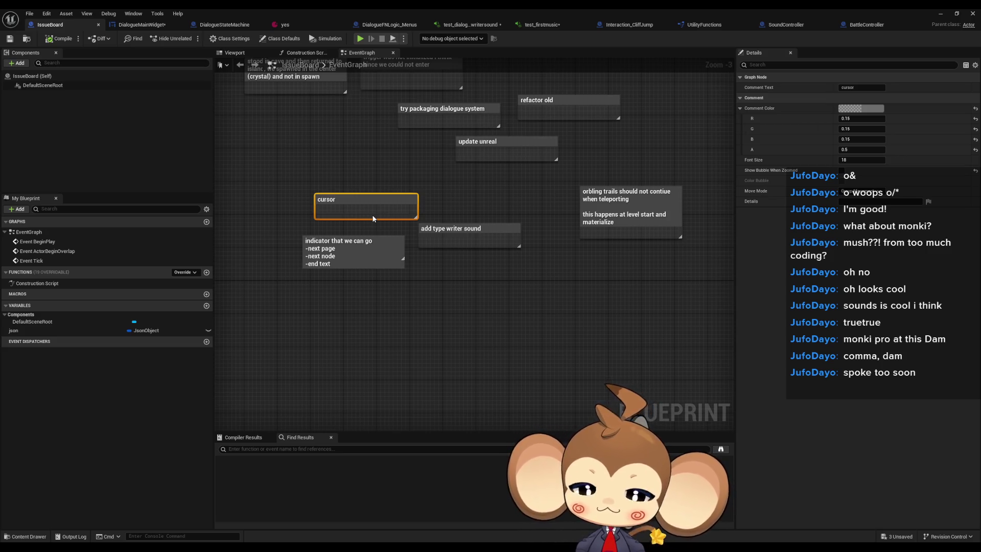
pyautogui.moveTo(378, 299)
pyautogui.mouseDown()
pyautogui.moveTo(390, 300)
pyautogui.moveTo(353, 310)
pyautogui.moveTo(411, 323)
pyautogui.moveTo(403, 286)
pyautogui.mouseUp()
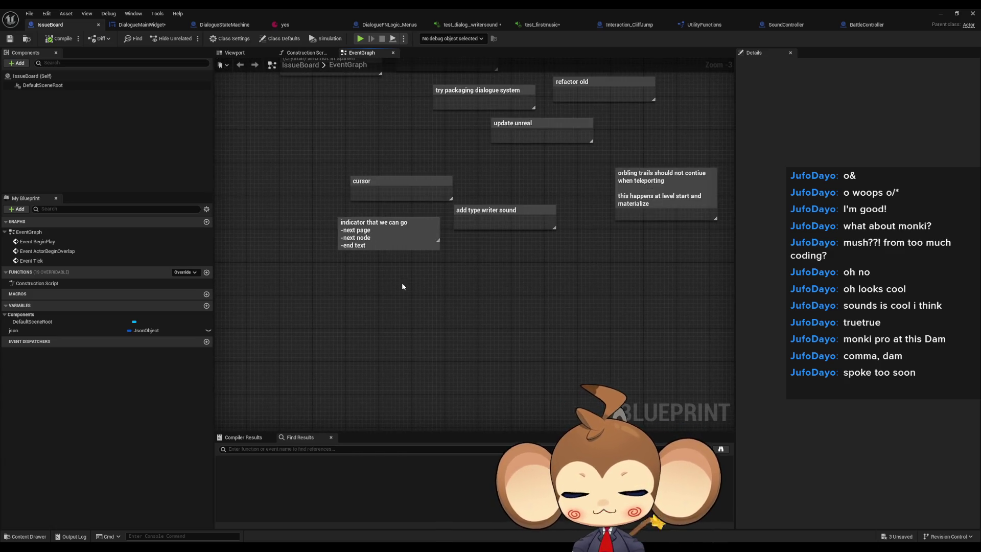
# Create a comment with C and title it 'graphics design for ui/dialogue bubble', correcting a typo.
pyautogui.press('c')
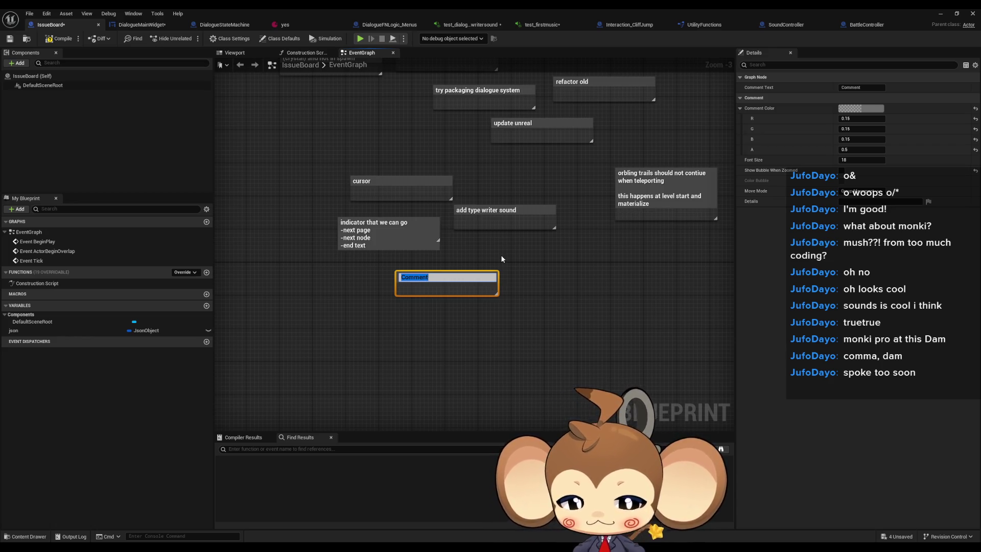
pyautogui.write('graph')
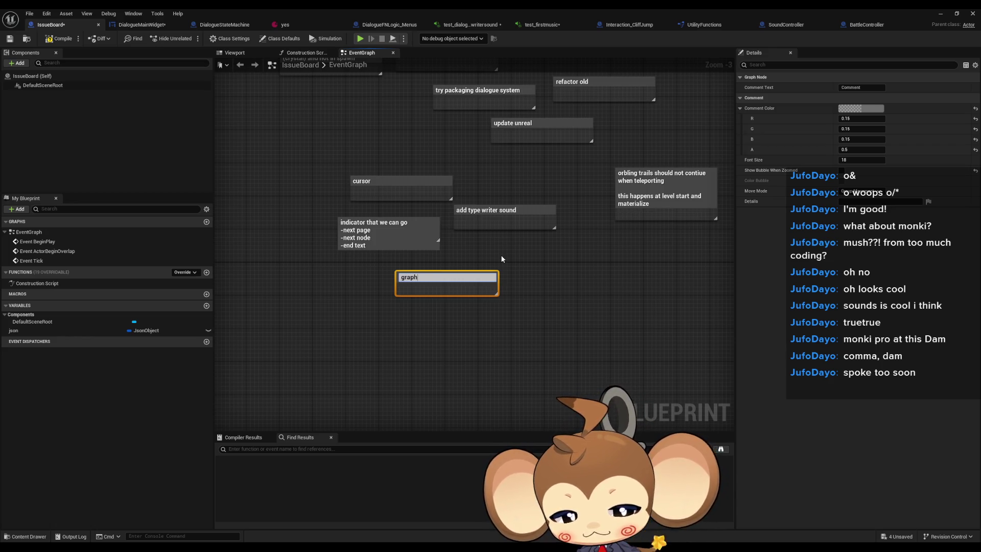
pyautogui.write('ics design df')
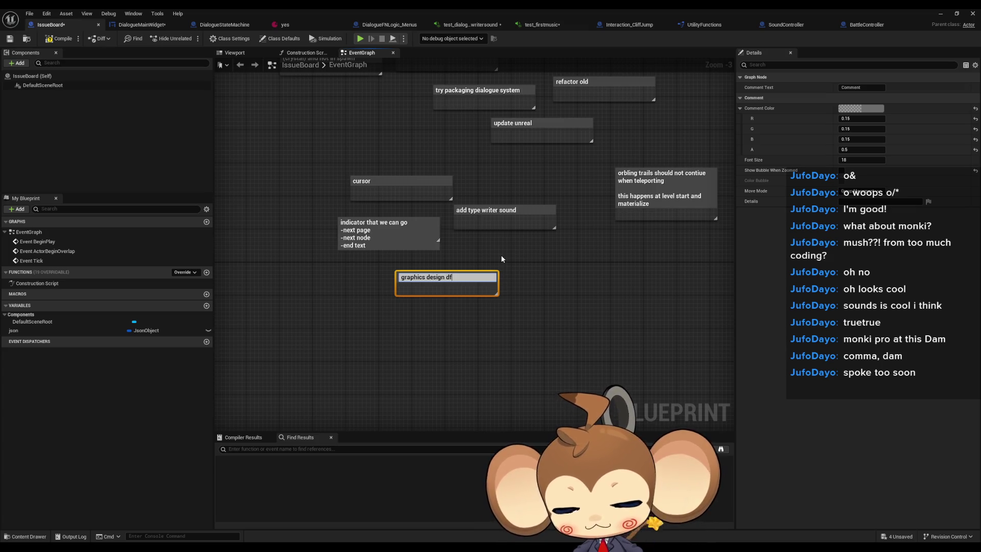
pyautogui.press('BackSpace')
pyautogui.press('BackSpace')
pyautogui.write('for')
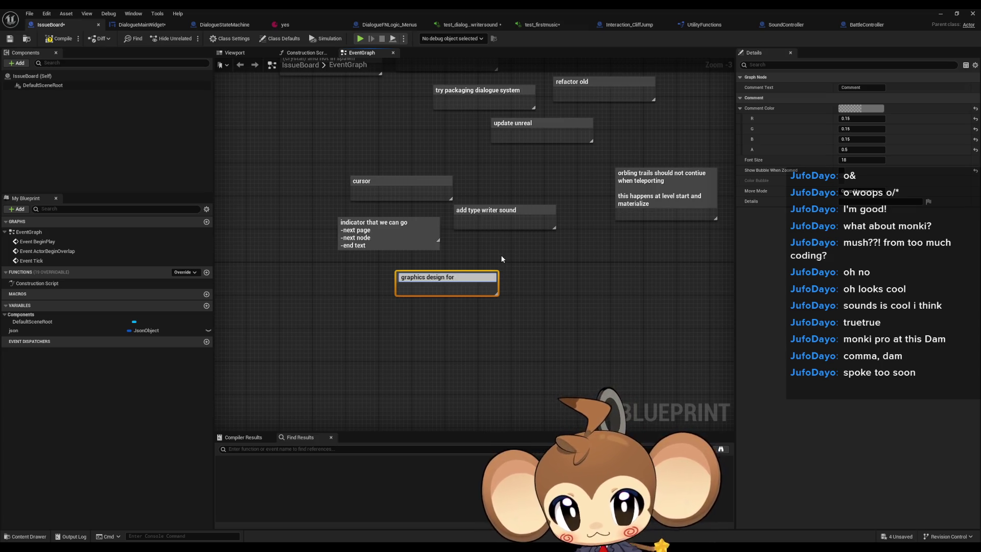
pyautogui.write(' ui/')
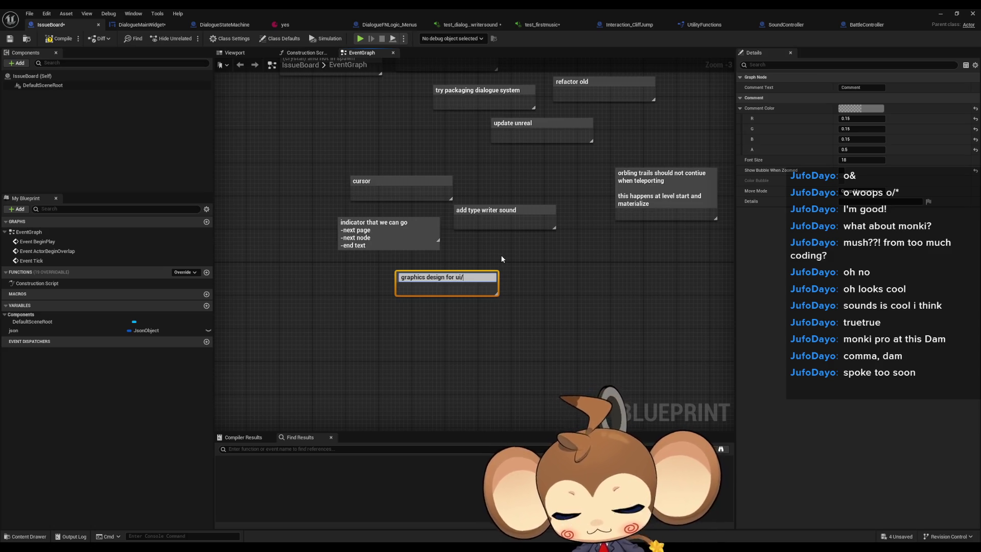
pyautogui.write('dialo')
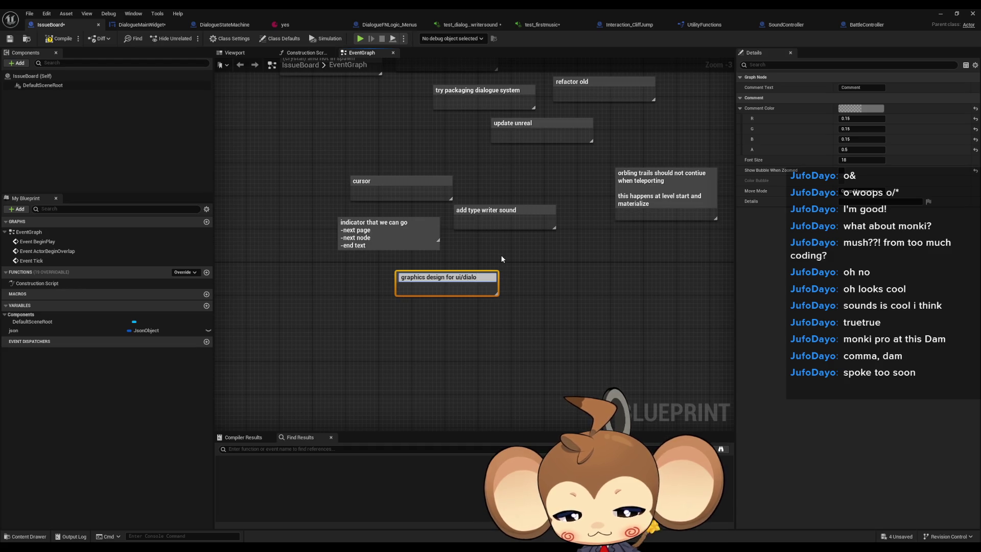
pyautogui.write('gue bubble')
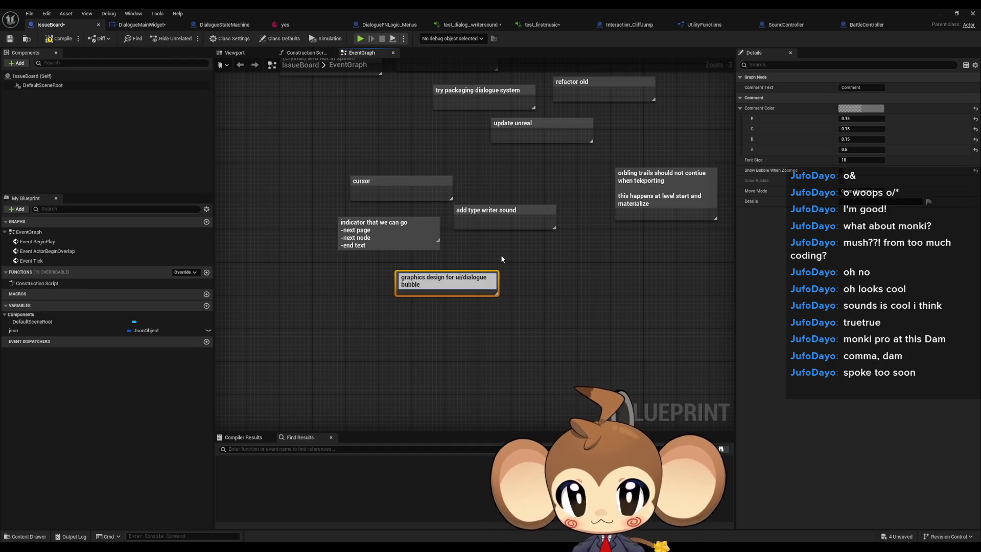
pyautogui.press('Return')
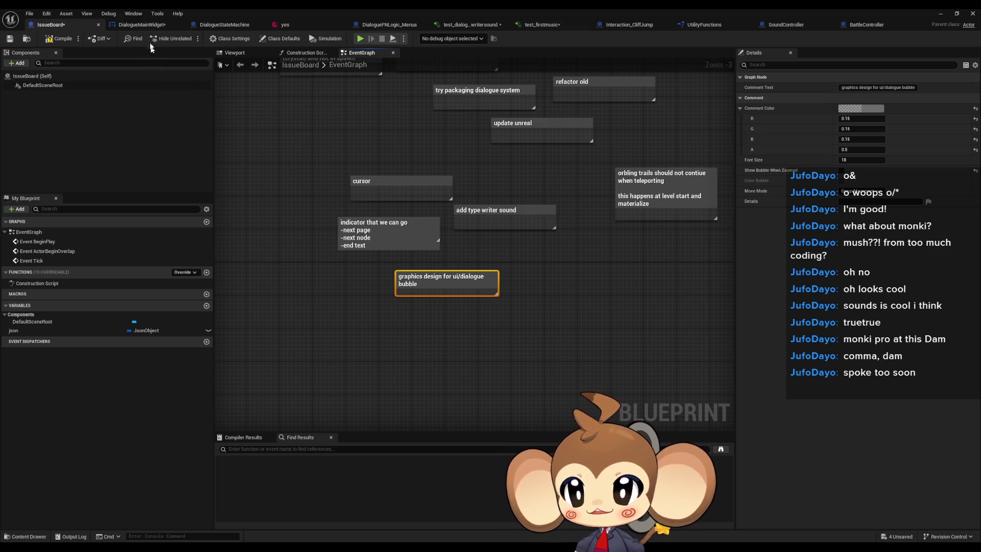
# Switch back to the DialogueMainWidget tab and zoom into the AddNextCharacterToText graph.
pyautogui.click(141, 24)
pyautogui.scroll(3, 416, 188)
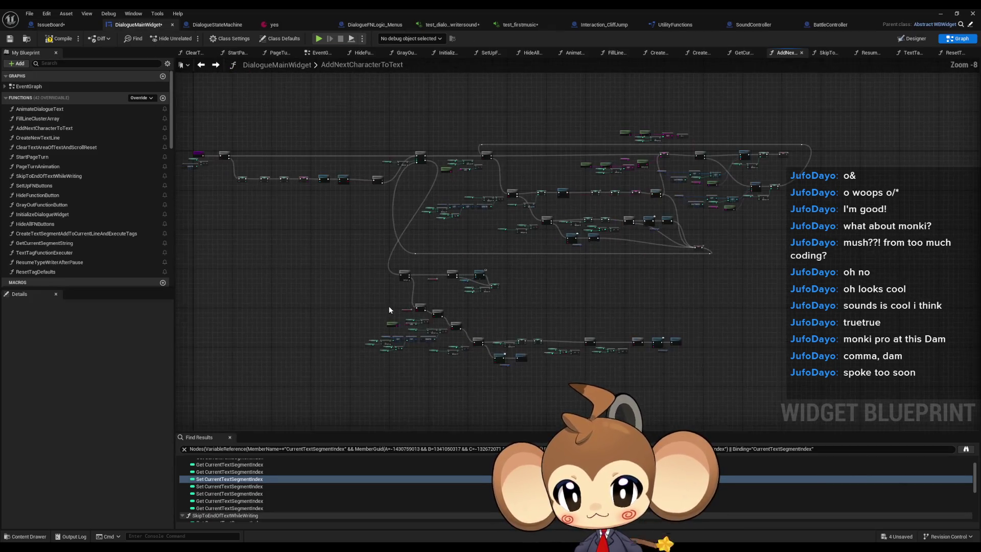
pyautogui.scroll(4, 378, 296)
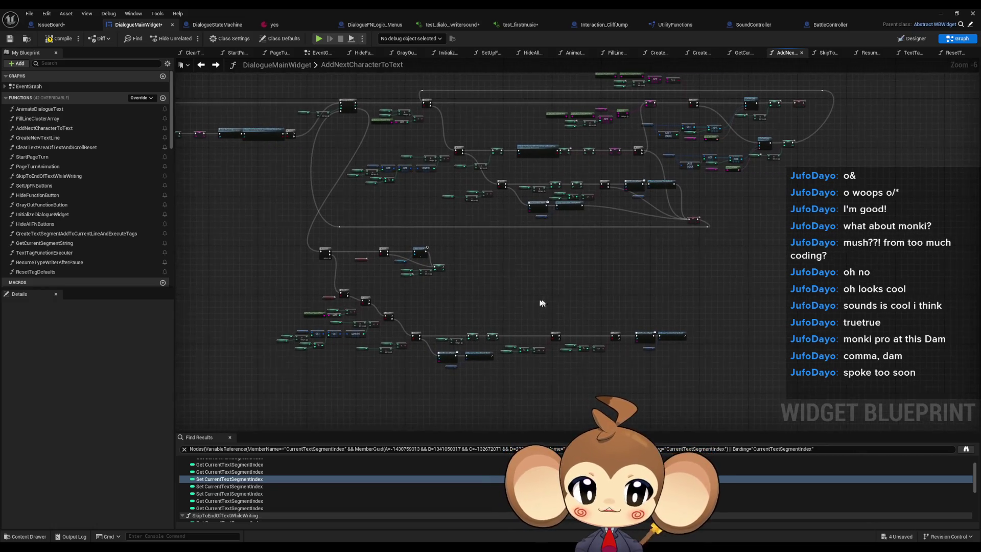